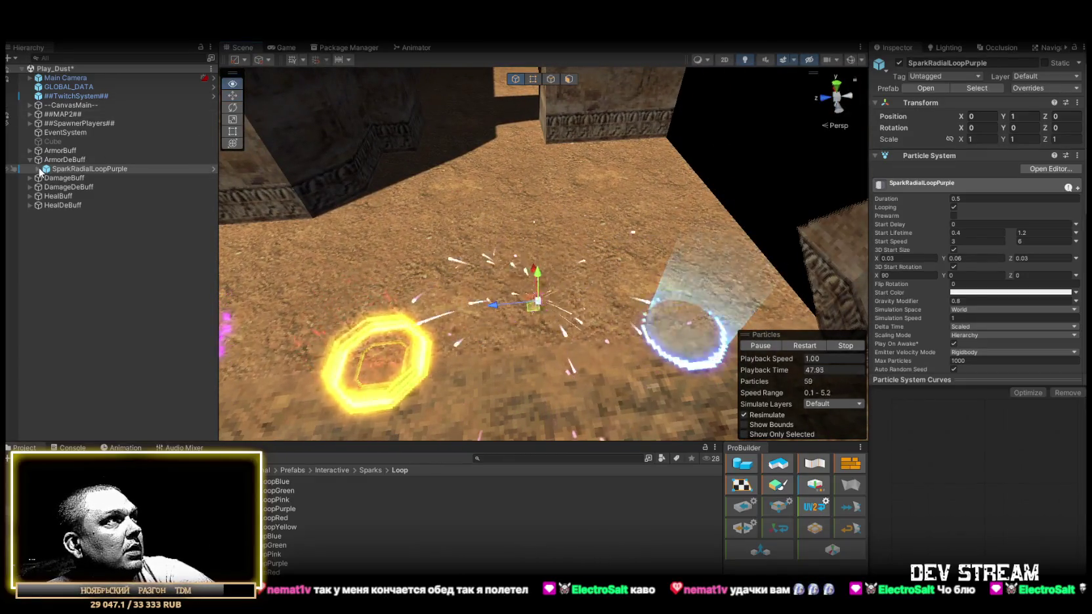
# Set Cast Shadows to Off in SparkRadialLoopPurple's Renderer module, then open the Trails prefab folder.
pyautogui.scroll(-10, 1033, 314)
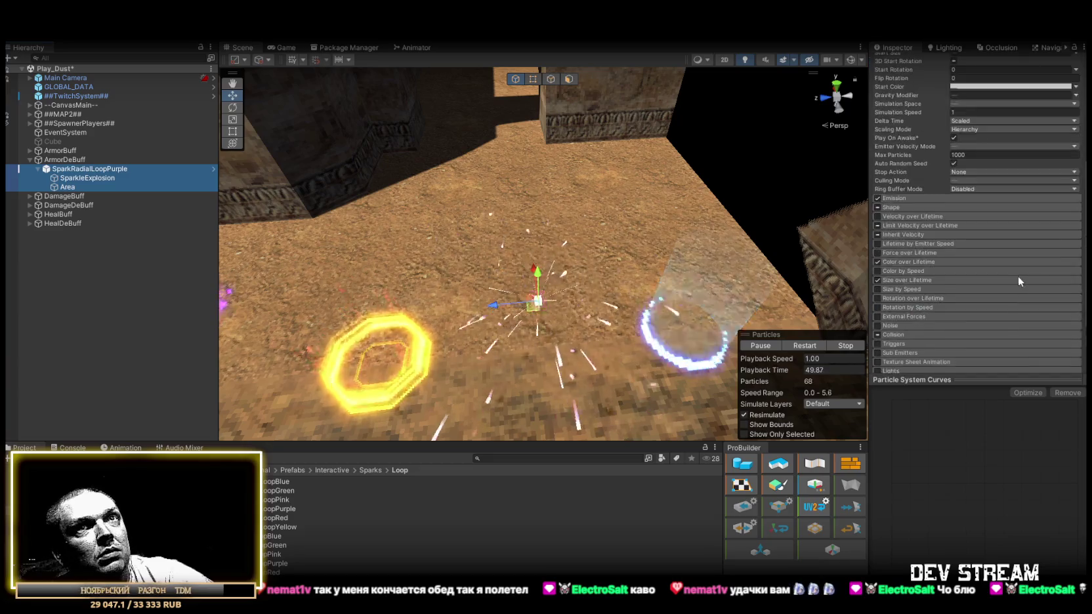
pyautogui.click(937, 335)
pyautogui.scroll(-5, 952, 338)
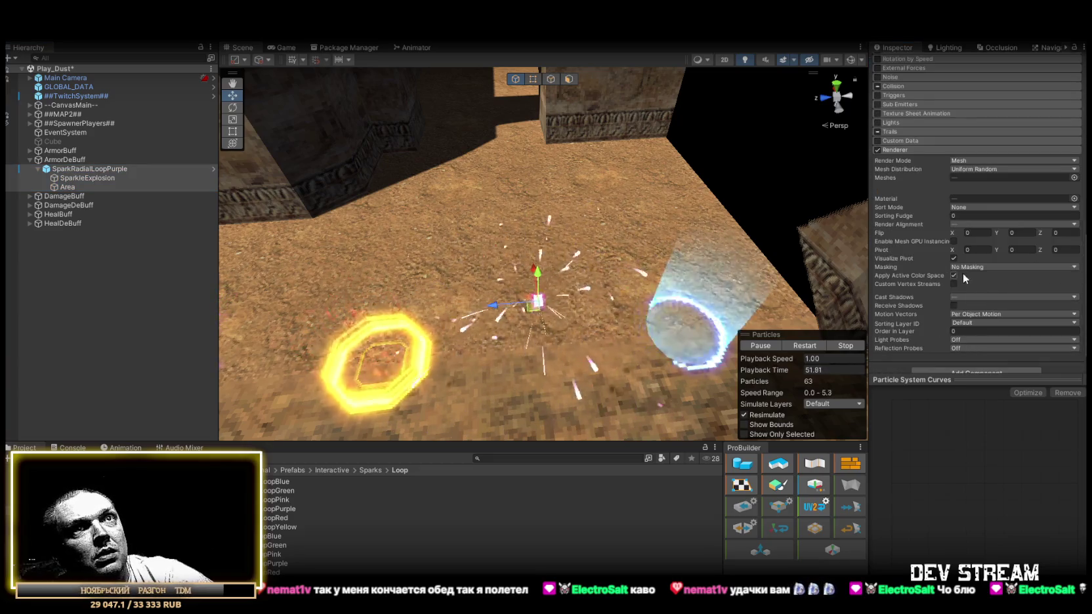
pyautogui.click(963, 298)
pyautogui.click(975, 308)
pyautogui.click(974, 297)
pyautogui.click(975, 320)
pyautogui.click(969, 299)
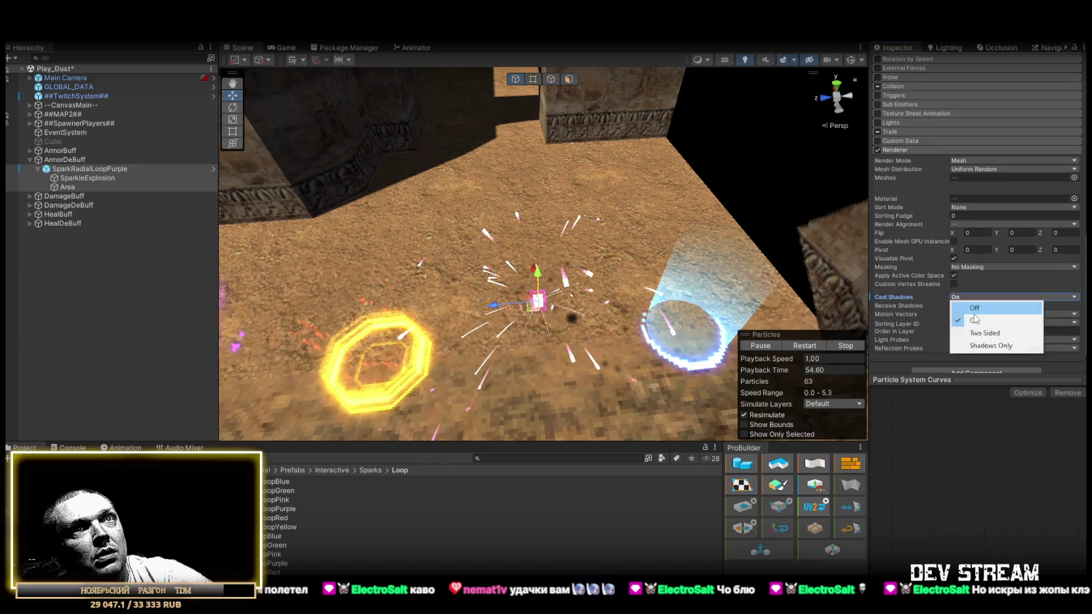
pyautogui.click(975, 309)
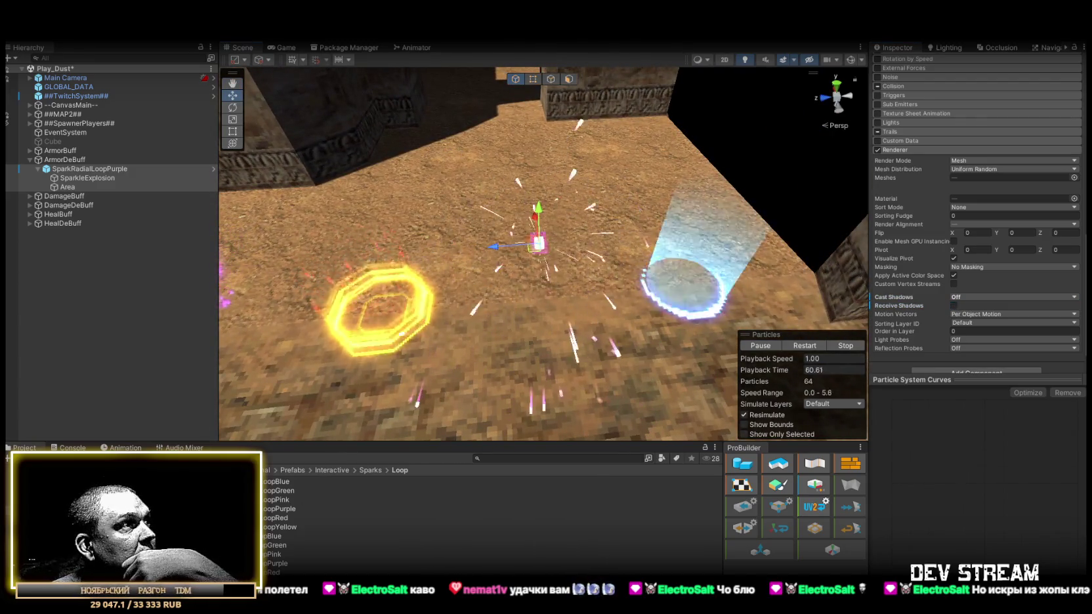
pyautogui.doubleClick(330, 499)
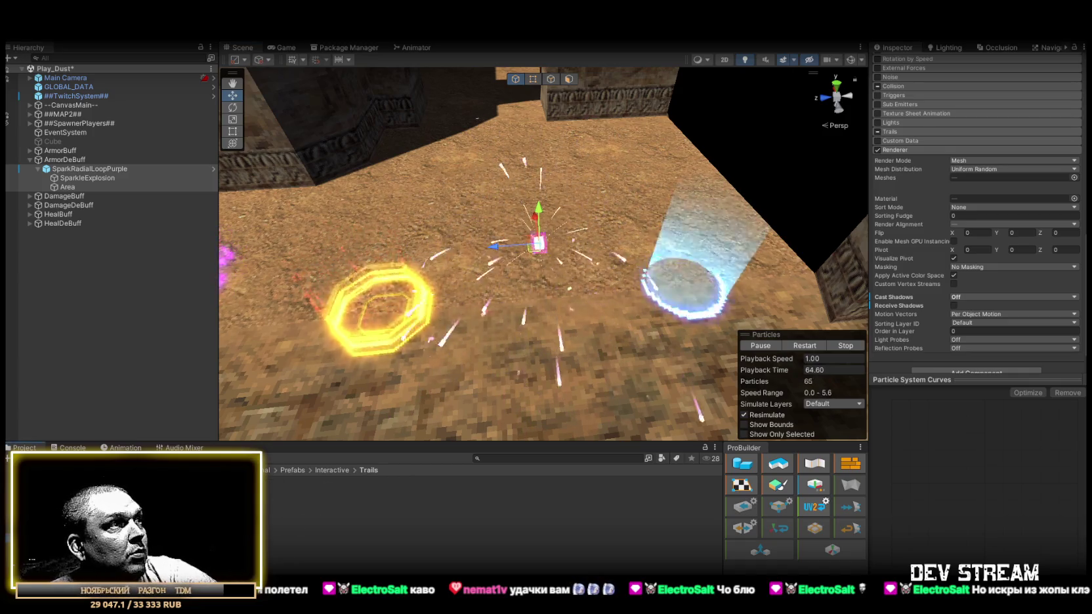
# Place a SmokeTrail prefab in the scene and parent it under SparkRadialLoopPurple.
pyautogui.click(308, 499)
pyautogui.moveTo(308, 499)
pyautogui.mouseDown()
pyautogui.moveTo(474, 354)
pyautogui.moveTo(402, 338)
pyautogui.moveTo(299, 354)
pyautogui.moveTo(517, 337)
pyautogui.moveTo(581, 358)
pyautogui.moveTo(617, 337)
pyautogui.moveTo(591, 369)
pyautogui.moveTo(515, 352)
pyautogui.mouseUp()
pyautogui.scroll(5, 930, 197)
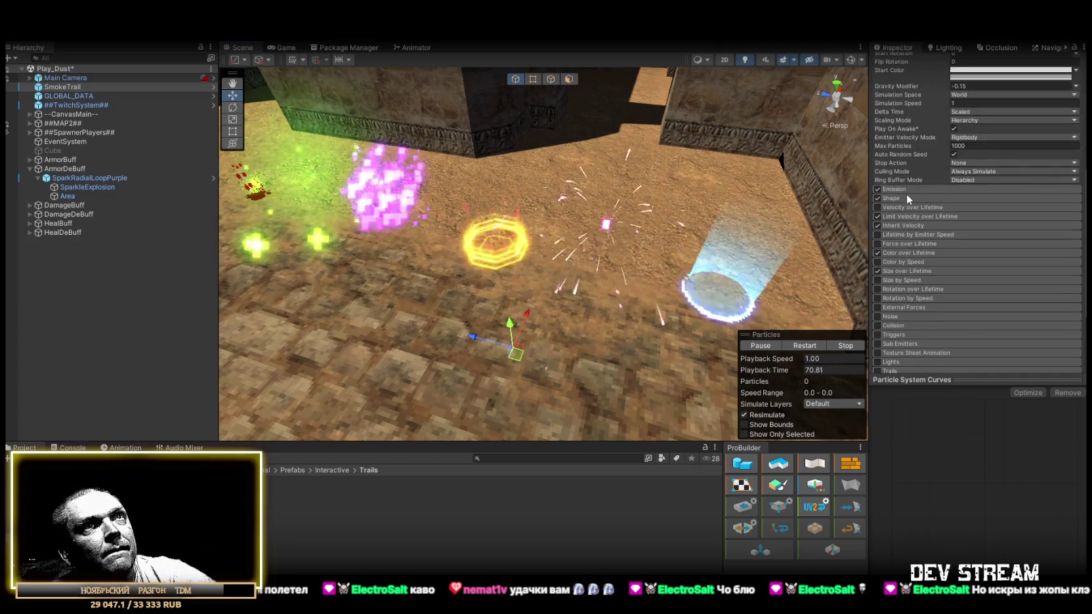
pyautogui.click(906, 194)
pyautogui.click(917, 187)
pyautogui.click(983, 209)
pyautogui.moveTo(516, 350)
pyautogui.mouseDown()
pyautogui.moveTo(510, 365)
pyautogui.moveTo(401, 325)
pyautogui.moveTo(421, 339)
pyautogui.moveTo(430, 315)
pyautogui.moveTo(420, 258)
pyautogui.moveTo(632, 319)
pyautogui.moveTo(634, 359)
pyautogui.moveTo(421, 277)
pyautogui.moveTo(347, 348)
pyautogui.moveTo(614, 331)
pyautogui.moveTo(314, 339)
pyautogui.moveTo(526, 327)
pyautogui.moveTo(440, 368)
pyautogui.moveTo(556, 401)
pyautogui.moveTo(458, 307)
pyautogui.moveTo(430, 341)
pyautogui.moveTo(453, 364)
pyautogui.moveTo(498, 345)
pyautogui.mouseUp()
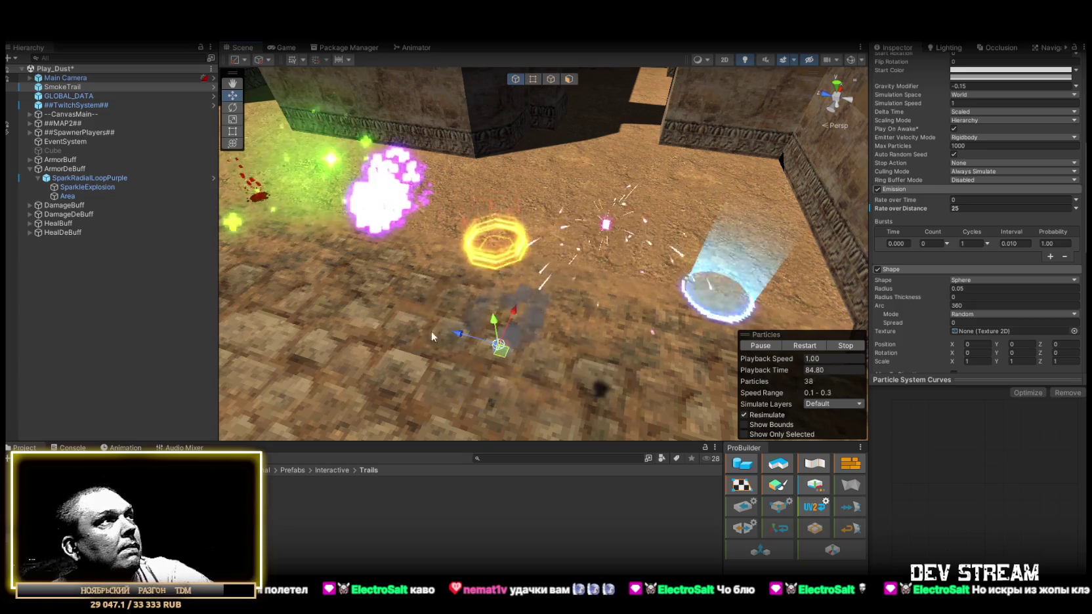
pyautogui.moveTo(57, 89); pyautogui.dragTo(82, 179)
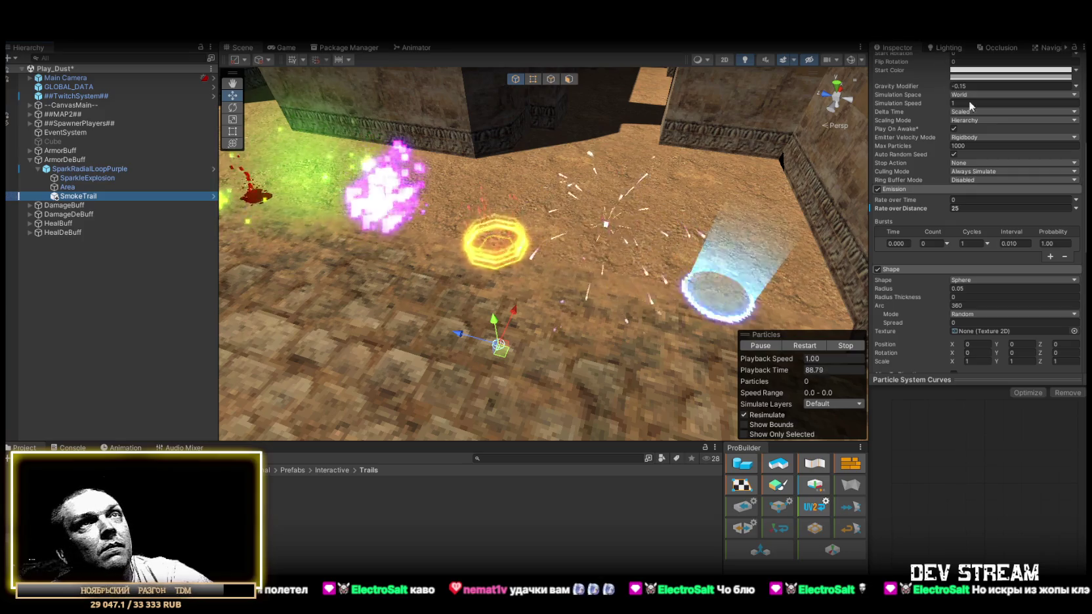
# Give SmokeTrail Rate over Distance 25, Rate over Time 12 and Start Speed 2.
pyautogui.scroll(5, 979, 102)
pyautogui.write('0')
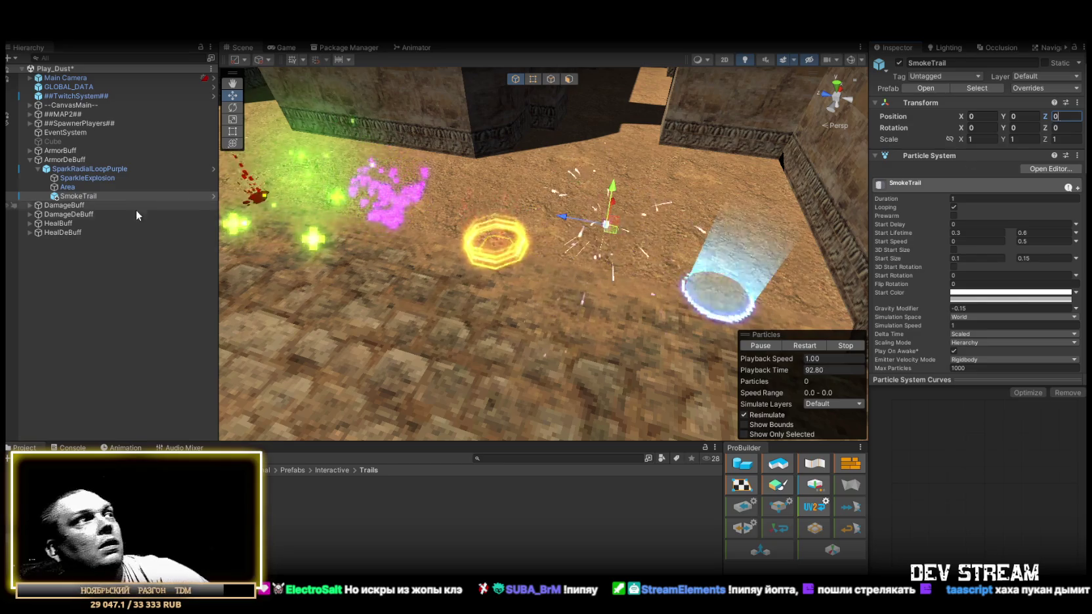
pyautogui.scroll(-10, 945, 272)
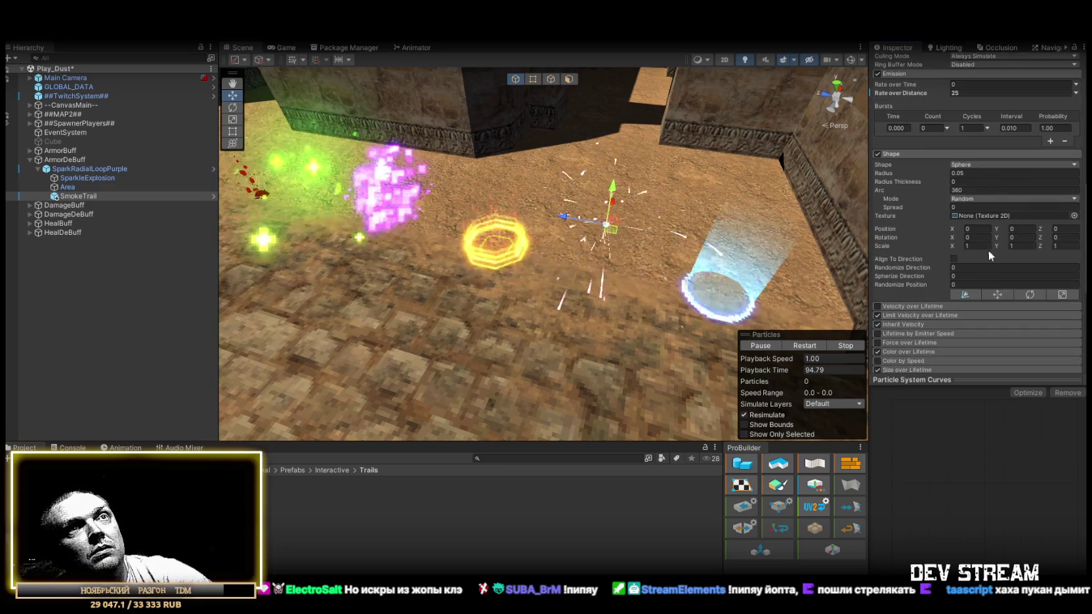
pyautogui.scroll(3, 990, 250)
pyautogui.scroll(3, 978, 259)
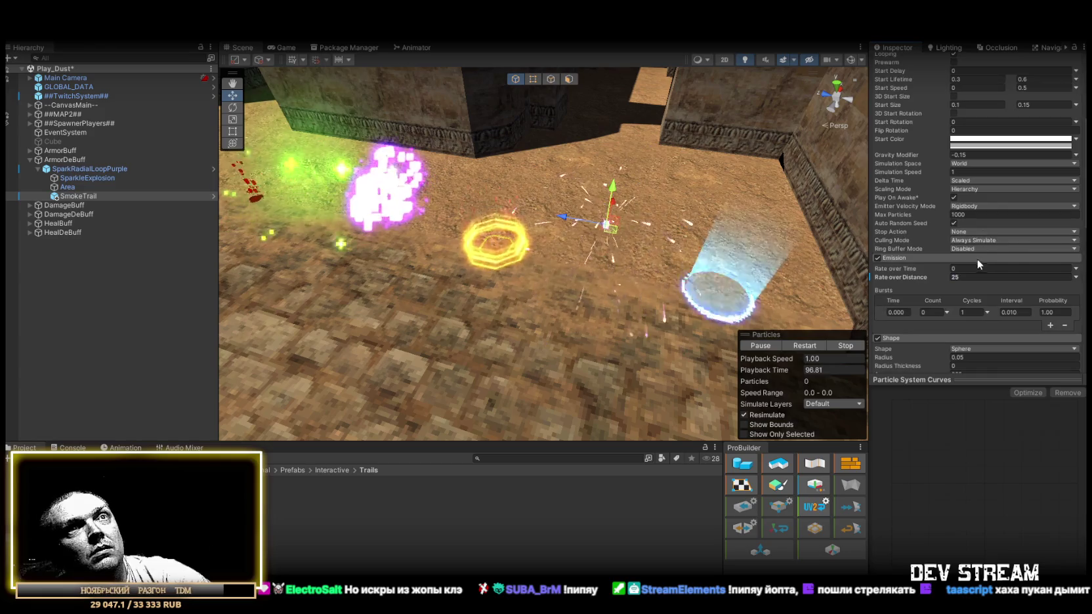
pyautogui.moveTo(592, 221); pyautogui.dragTo(728, 242)
pyautogui.scroll(5, 963, 232)
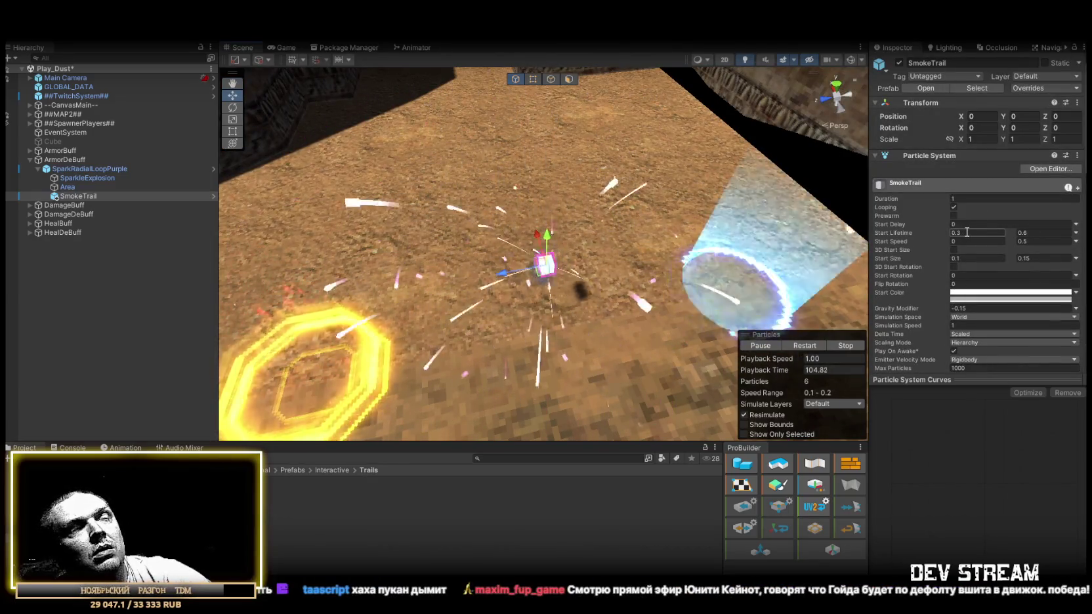
pyautogui.scroll(-5, 1014, 267)
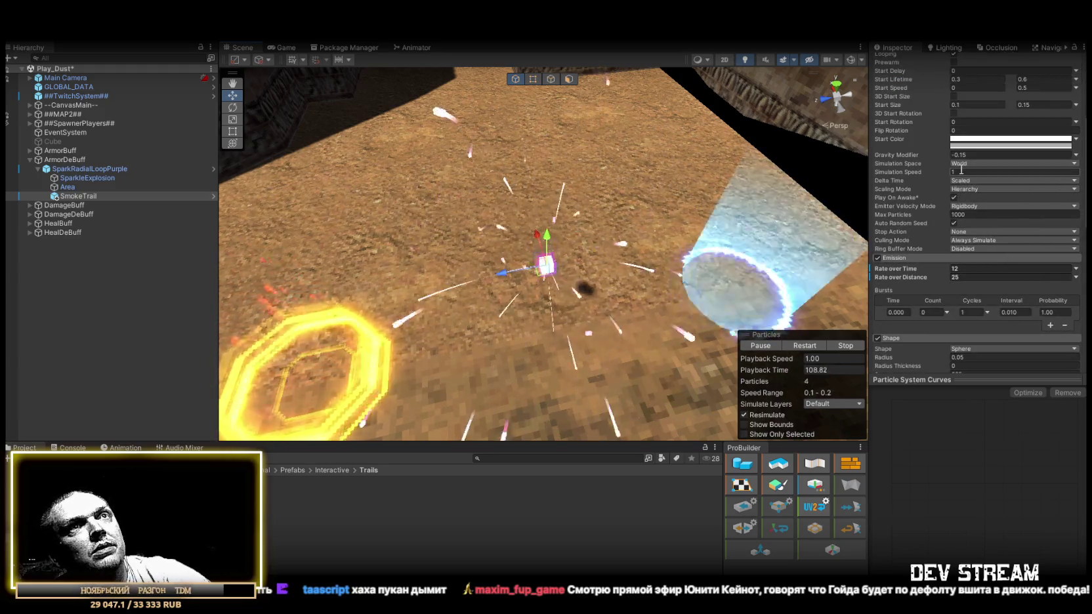
pyautogui.scroll(4, 988, 185)
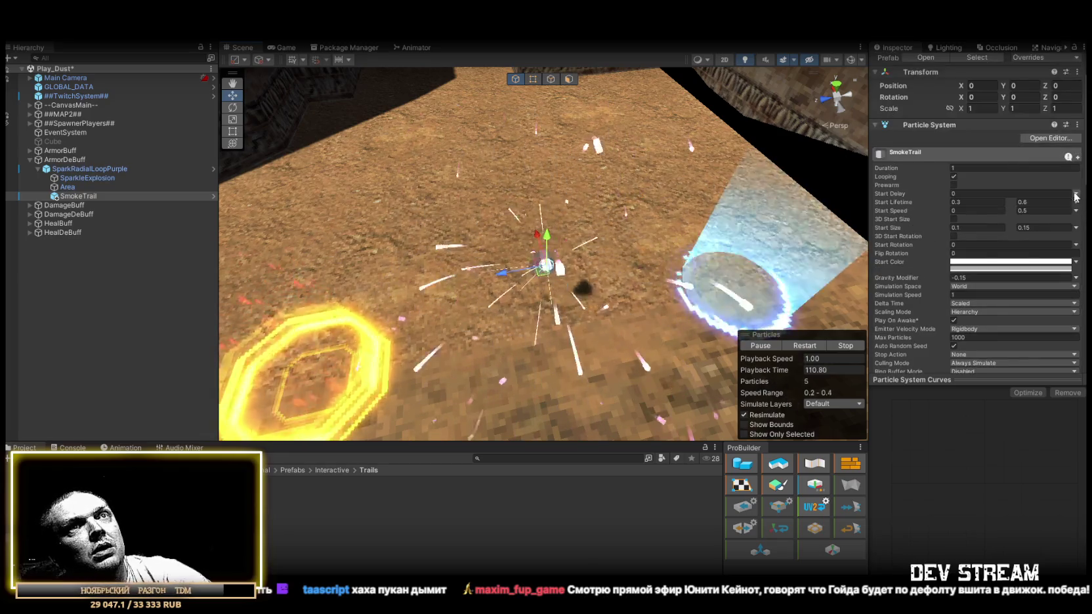
pyautogui.click(982, 211)
pyautogui.write('2')
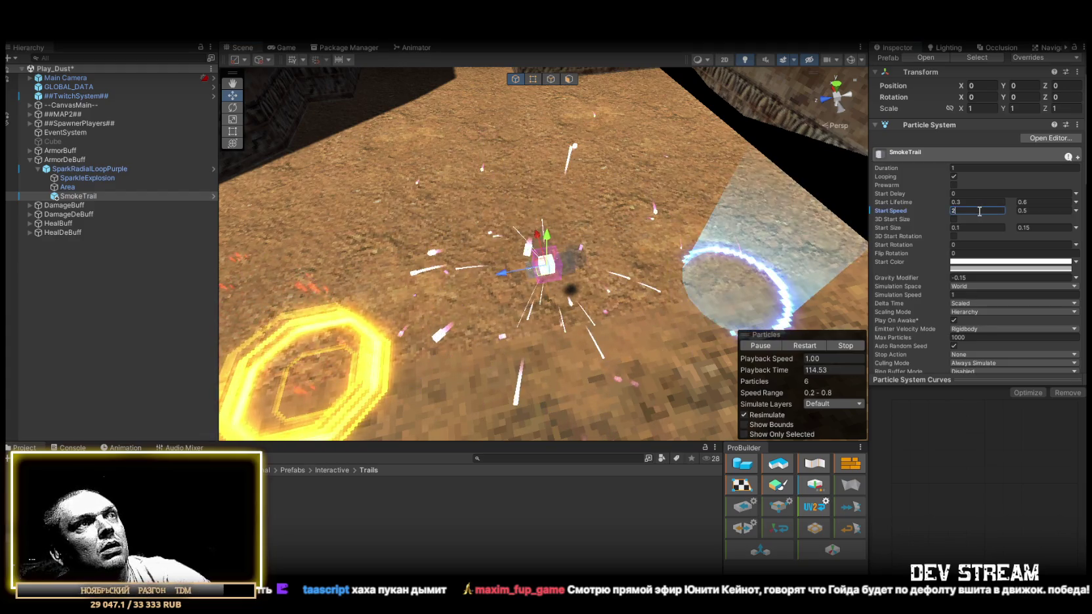
pyautogui.moveTo(617, 244); pyautogui.dragTo(651, 240)
# Delete the trial SmokeTrail from the scene.
pyautogui.click(78, 187)
pyautogui.click(74, 197)
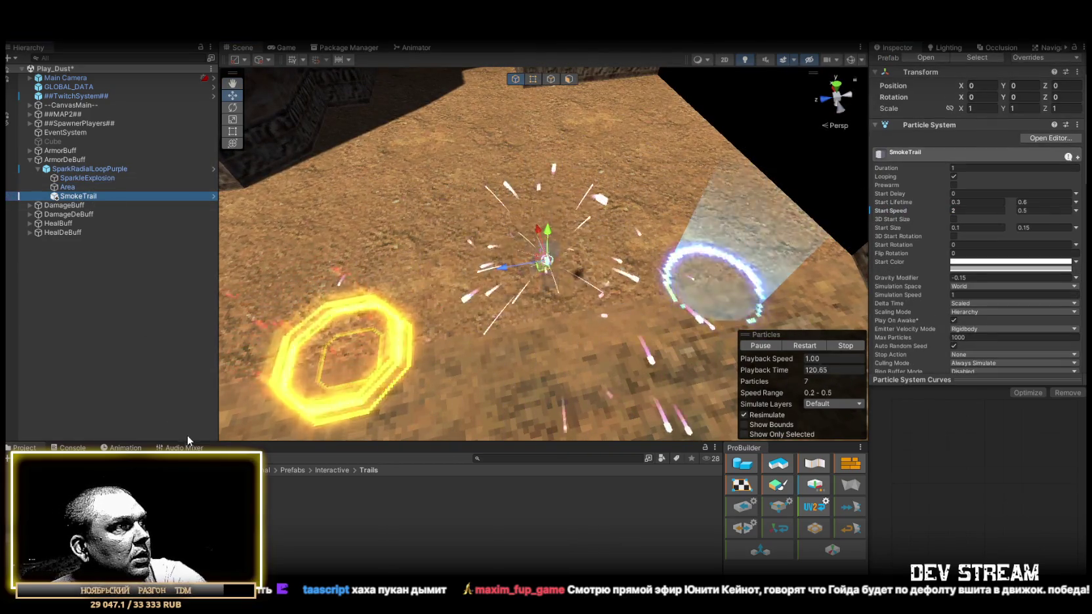
pyautogui.press('Delete')
pyautogui.click(131, 500)
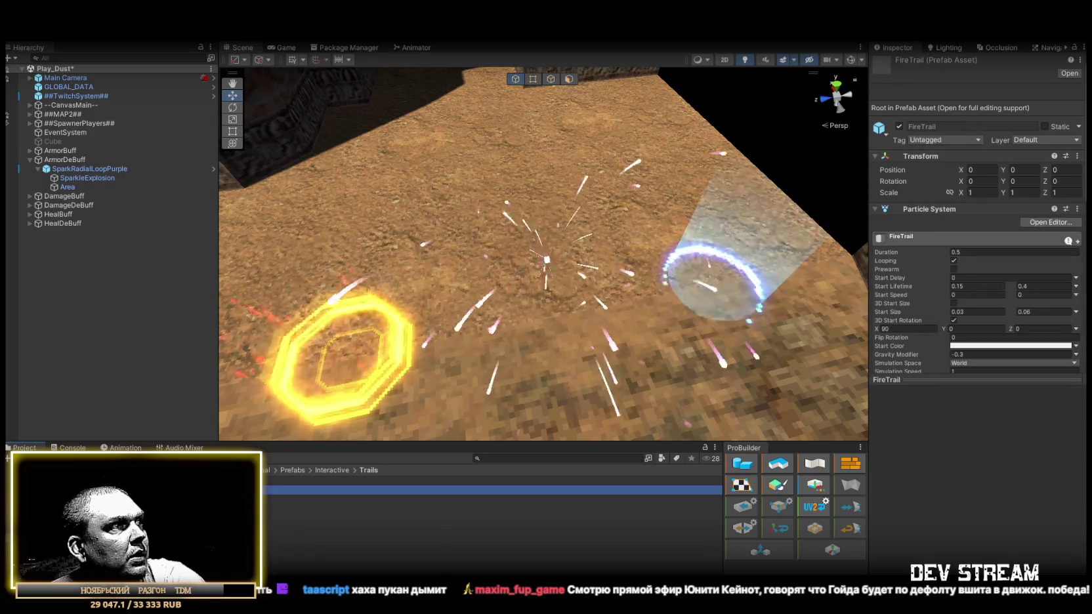
# Preview the EnergyTrail prefab in the scene, move it to watch its trail, then delete it.
pyautogui.click(131, 481)
pyautogui.moveTo(578, 282)
pyautogui.mouseDown()
pyautogui.moveTo(644, 277)
pyautogui.moveTo(689, 298)
pyautogui.mouseUp()
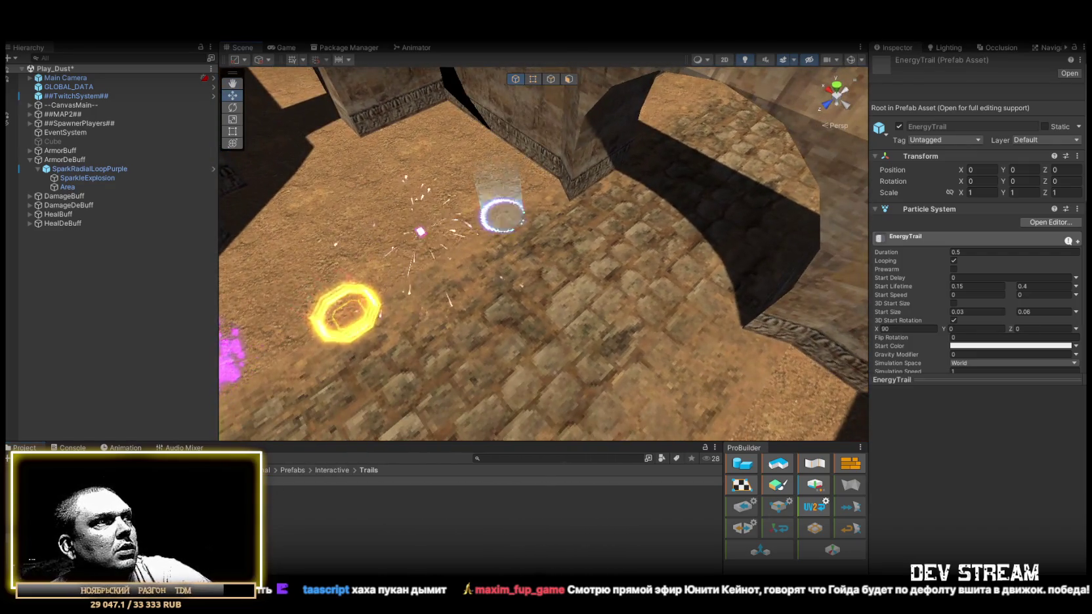
pyautogui.moveTo(501, 346); pyautogui.dragTo(503, 355)
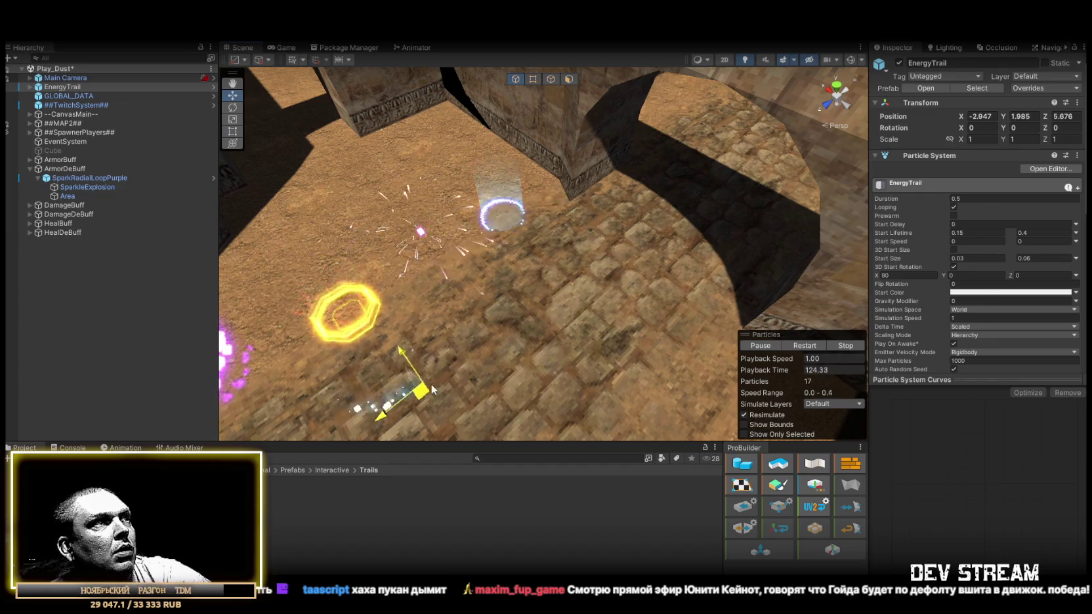
pyautogui.moveTo(573, 342); pyautogui.dragTo(583, 349)
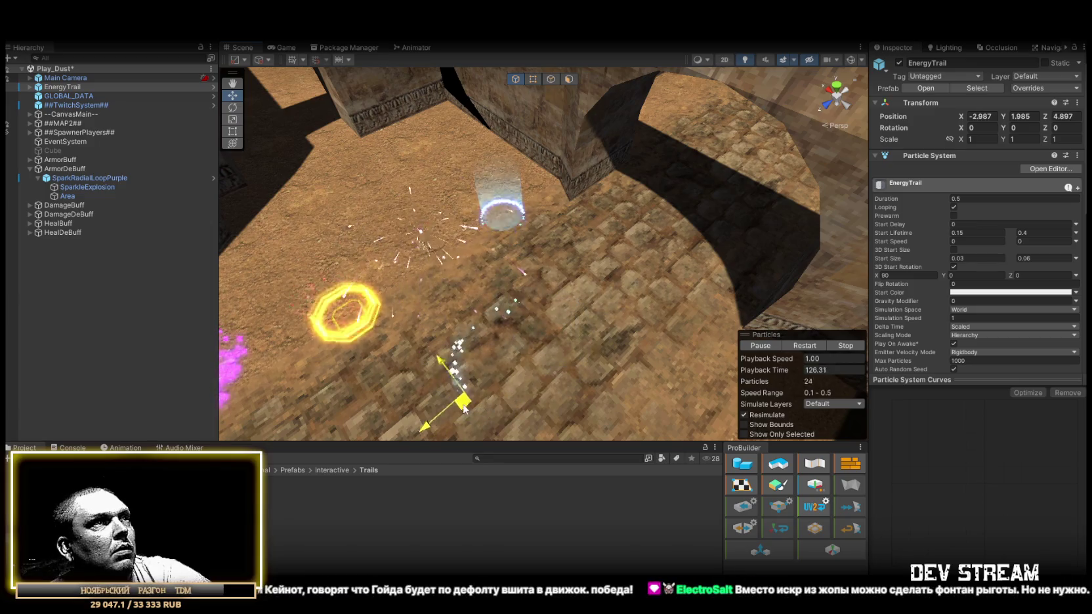
pyautogui.press('Delete')
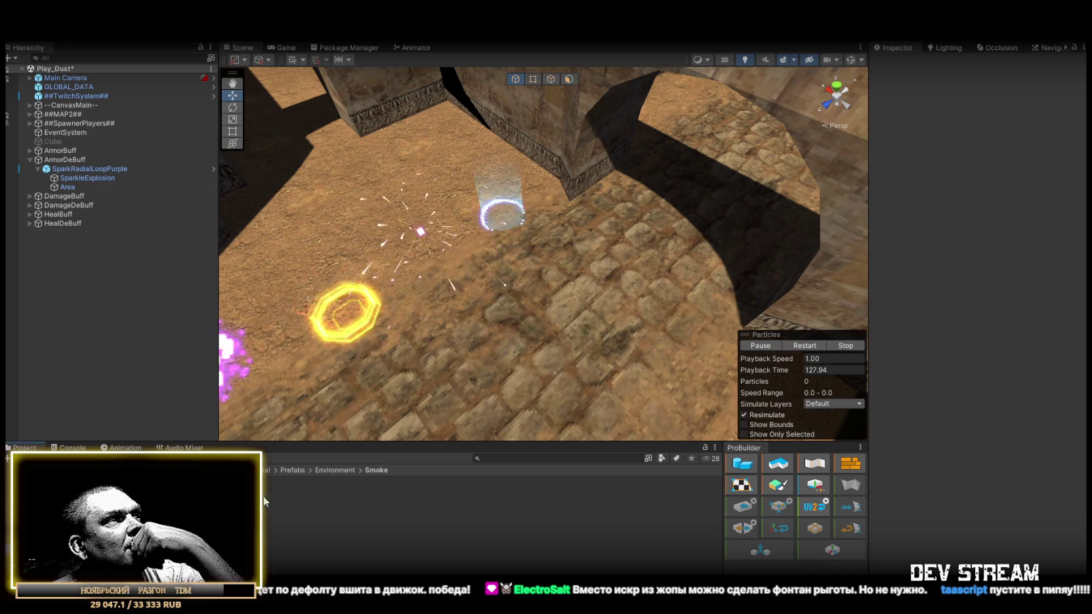
# Try the SteamBright prefab in the scene, then delete it.
pyautogui.moveTo(492, 500); pyautogui.dragTo(515, 371)
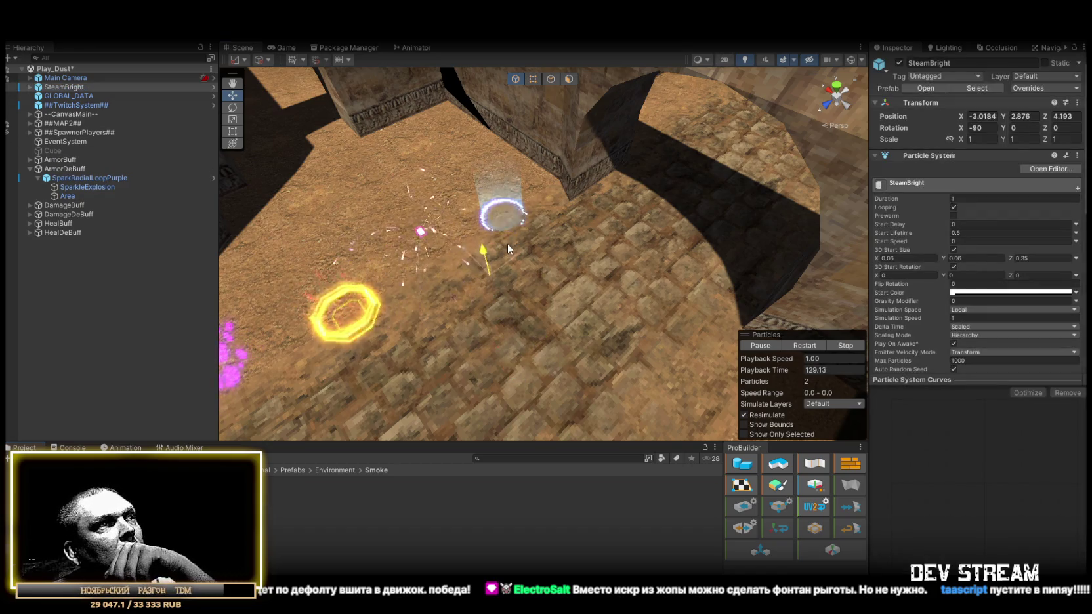
pyautogui.moveTo(565, 271)
pyautogui.mouseDown()
pyautogui.moveTo(293, 182)
pyautogui.moveTo(499, 295)
pyautogui.mouseUp()
pyautogui.press('Delete')
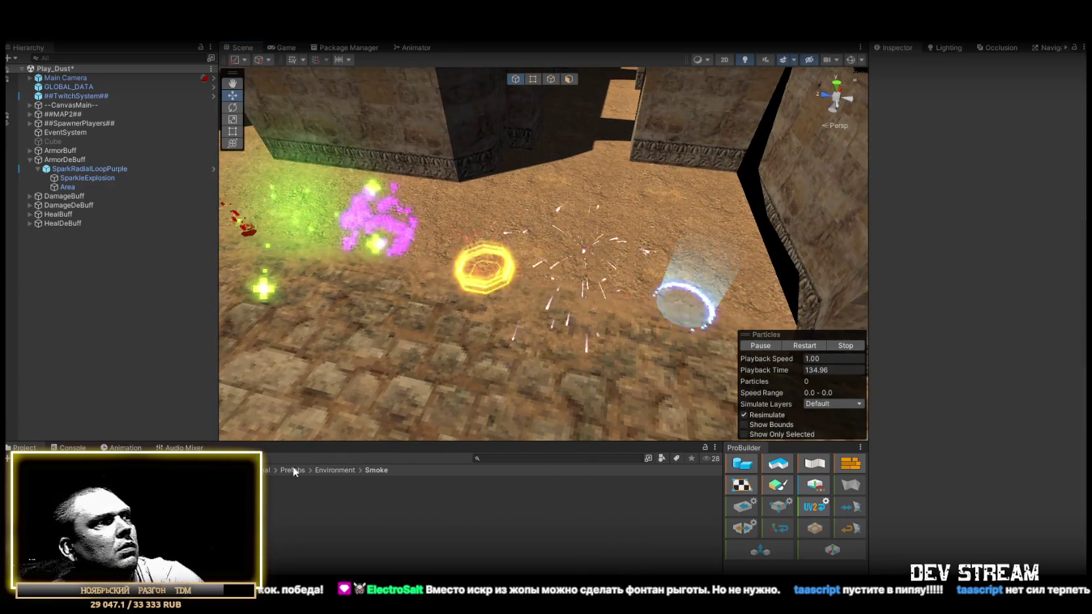
# Add SmokeDark as a child of SparkRadialLoopPurple at position 0, 0, 0.
pyautogui.moveTo(309, 490)
pyautogui.mouseDown()
pyautogui.moveTo(336, 440)
pyautogui.moveTo(76, 88)
pyautogui.mouseUp()
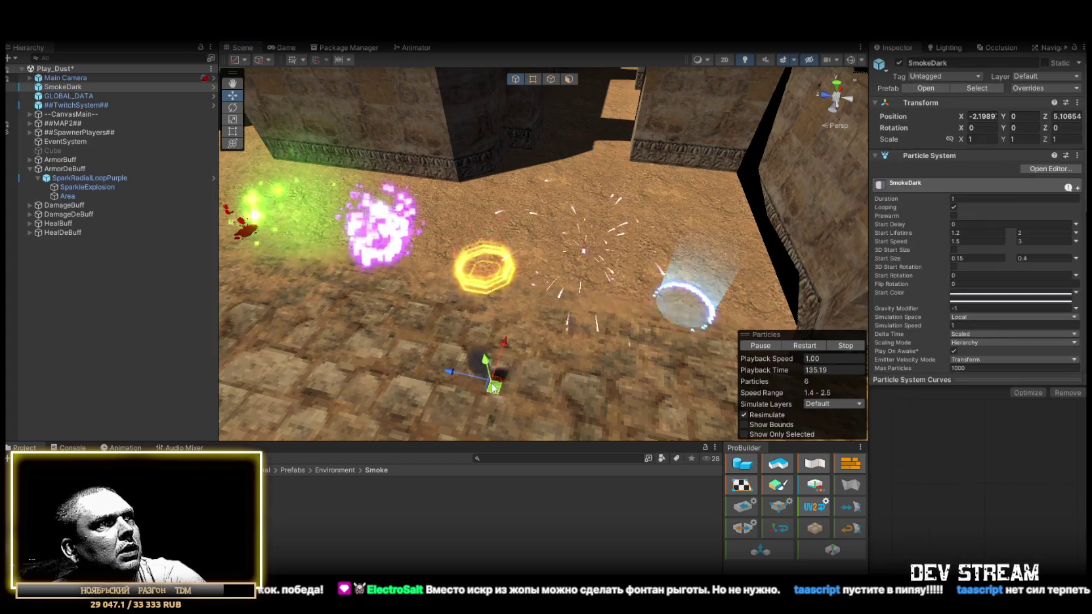
pyautogui.moveTo(76, 88); pyautogui.dragTo(89, 178)
pyautogui.click(990, 116)
pyautogui.write('0')
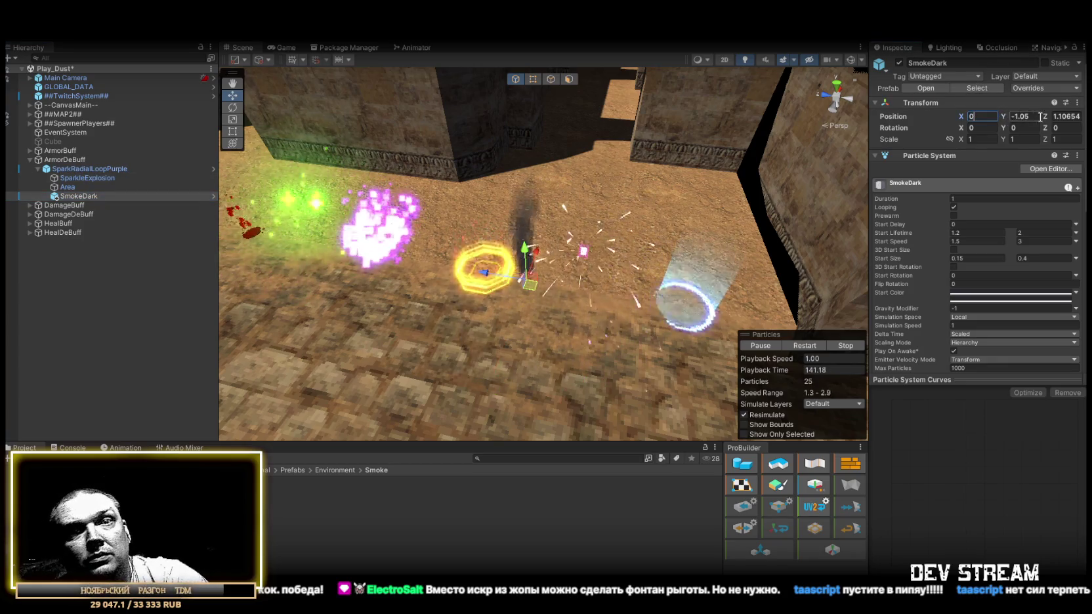
pyautogui.press('Tab')
pyautogui.write('0')
pyautogui.click(1061, 116)
pyautogui.write('0')
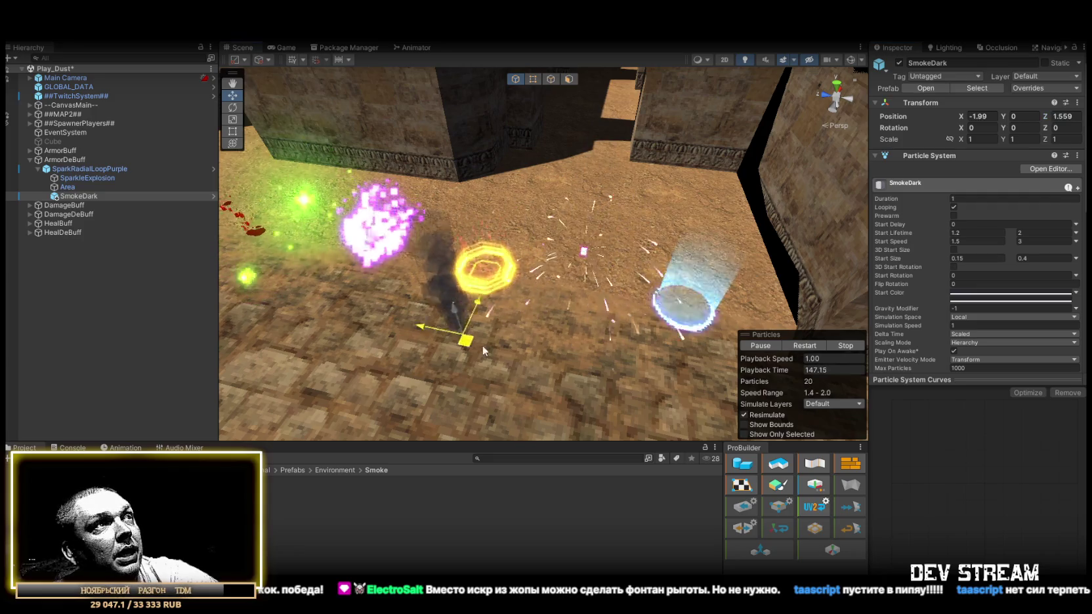
pyautogui.click(977, 242)
# Set SmokeDark's Simulation Space to World and its Cast Shadows to Off.
pyautogui.scroll(-4, 976, 230)
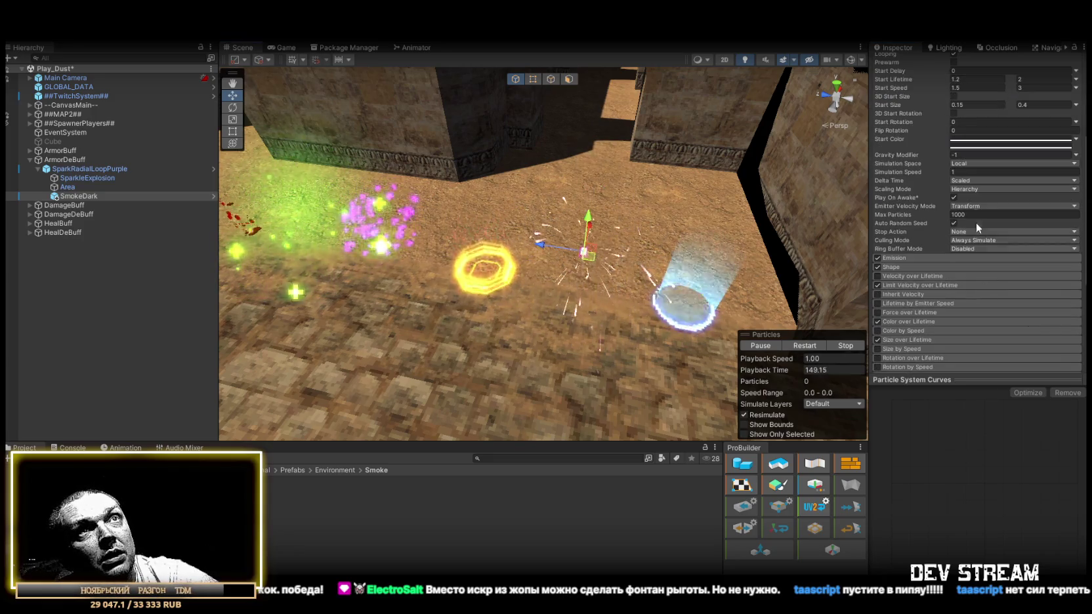
pyautogui.click(966, 162)
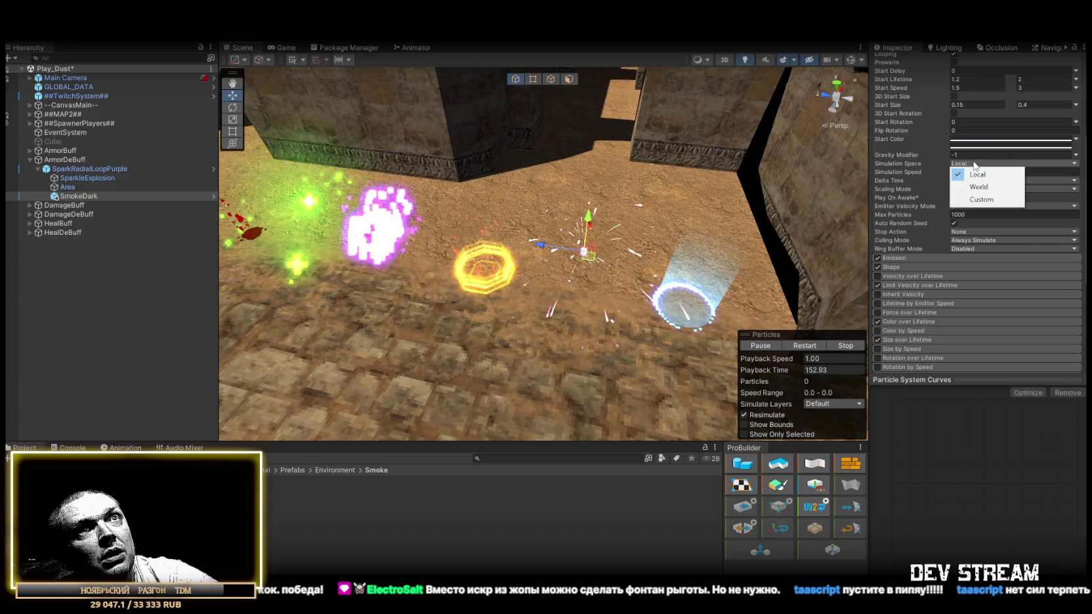
pyautogui.scroll(-5, 945, 262)
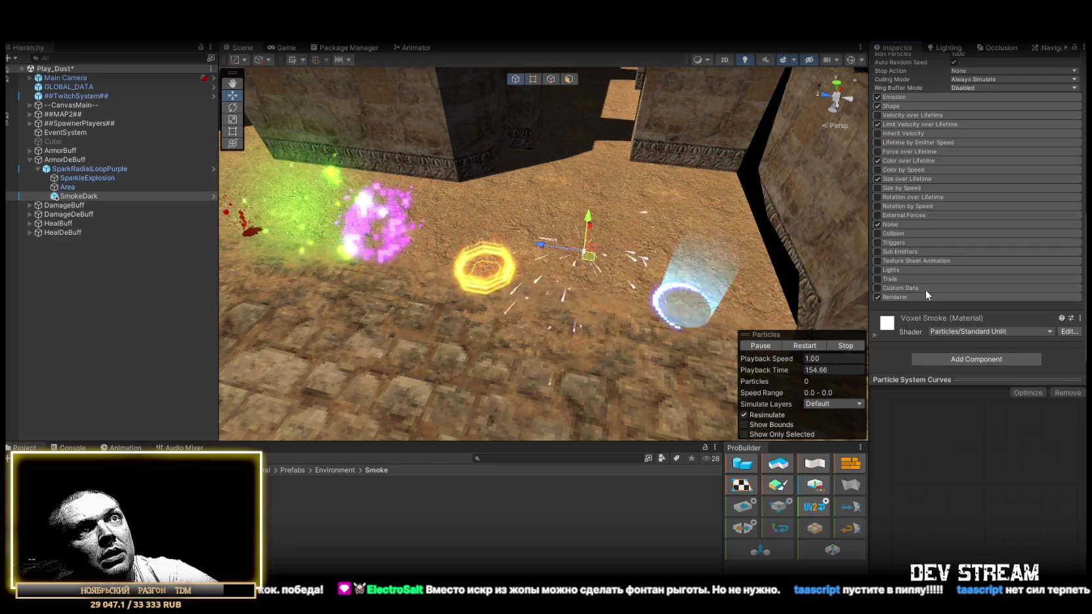
pyautogui.click(929, 293)
pyautogui.scroll(-4, 952, 302)
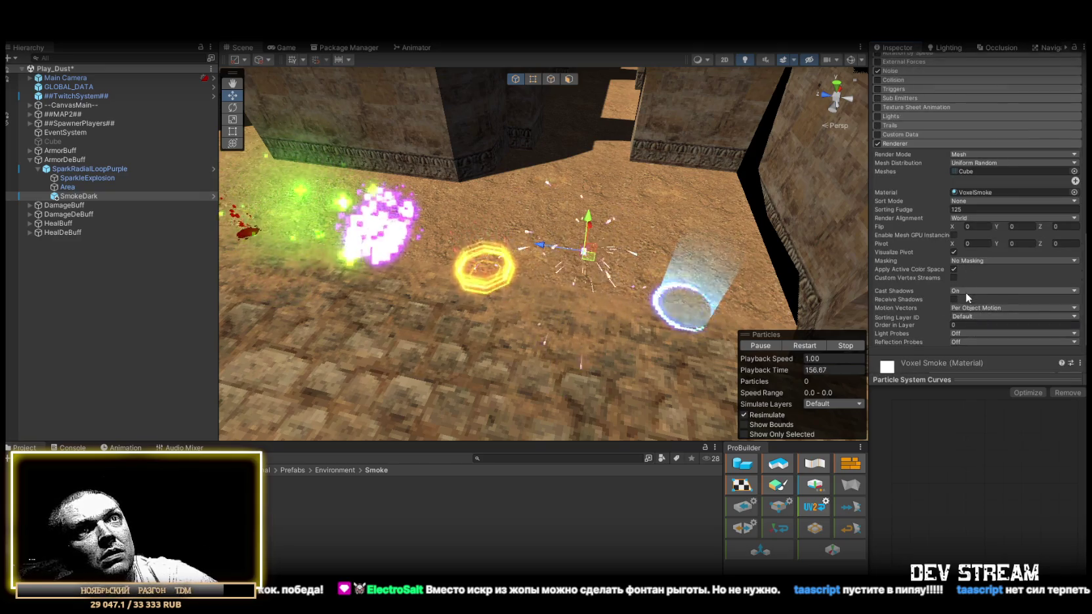
pyautogui.click(966, 292)
pyautogui.click(976, 302)
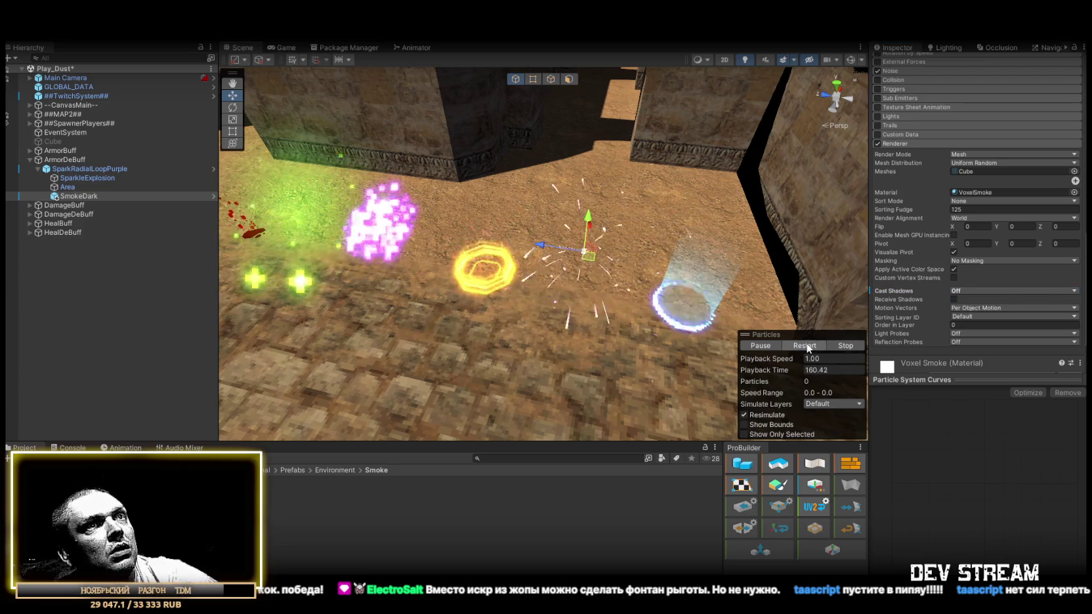
# Set SmokeDark's Emission Rate over Time to 25.
pyautogui.press('f')
pyautogui.scroll(8, 950, 208)
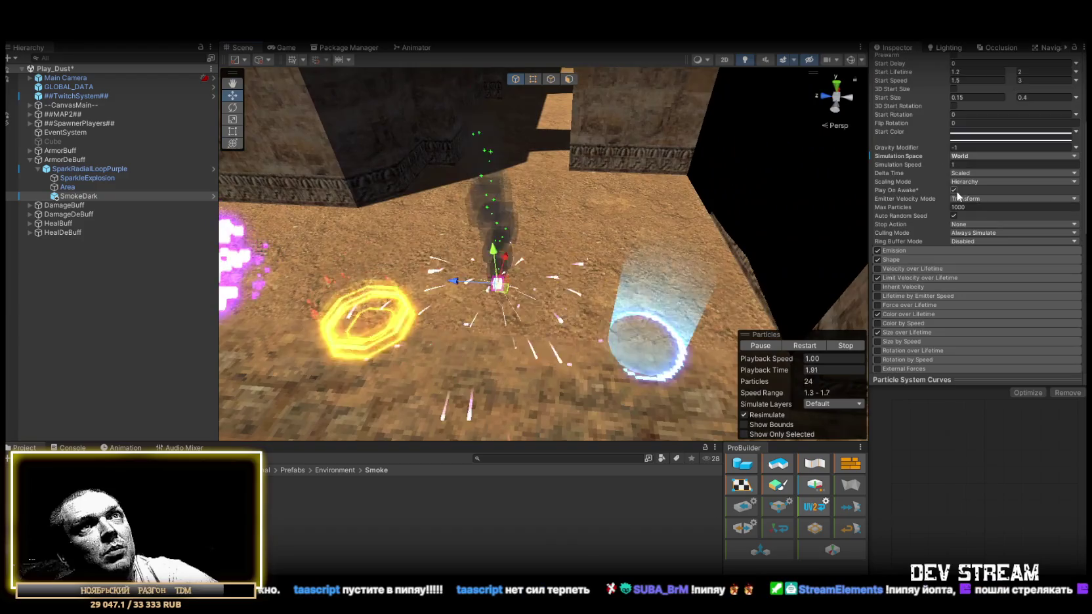
pyautogui.click(921, 250)
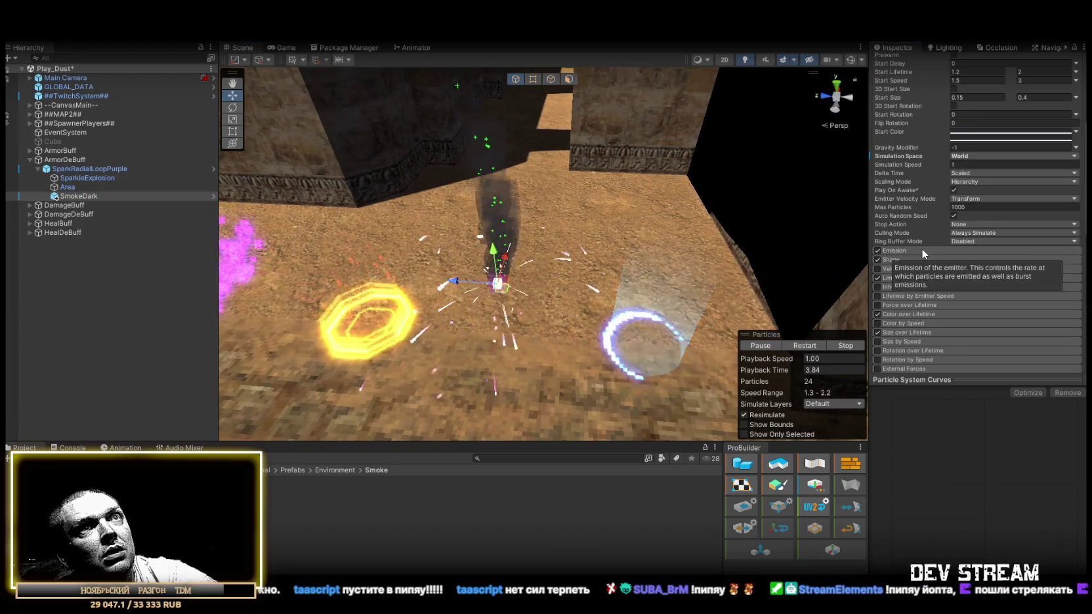
pyautogui.click(998, 261)
pyautogui.write('25')
pyautogui.moveTo(566, 250)
pyautogui.mouseDown()
pyautogui.moveTo(440, 201)
pyautogui.moveTo(191, 195)
pyautogui.mouseUp()
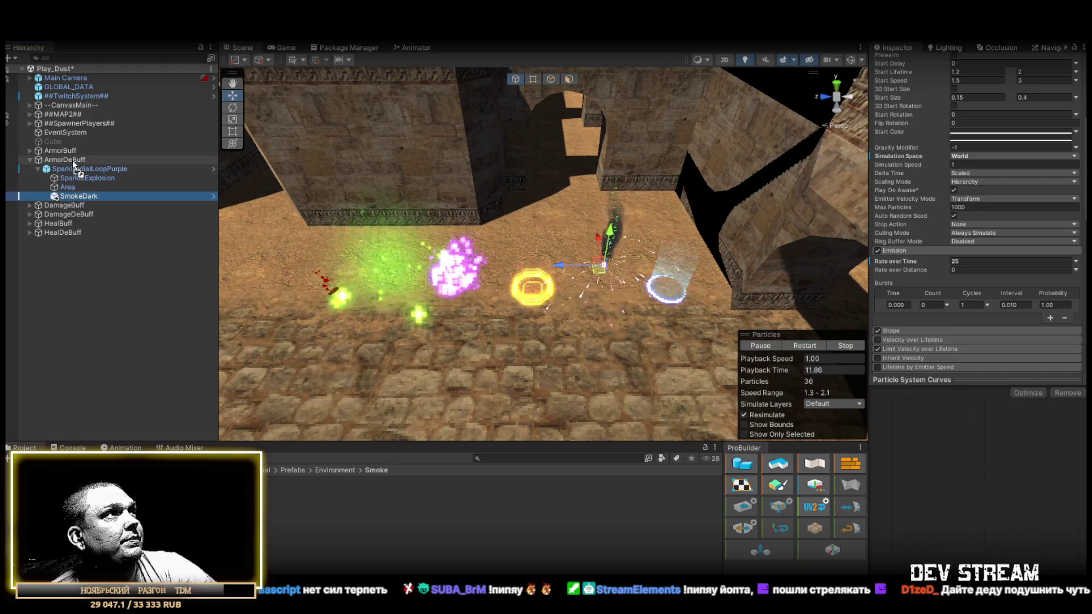
# Select the six objects from ArmorBuff through HealDeBuff in the Hierarchy.
pyautogui.click(37, 169)
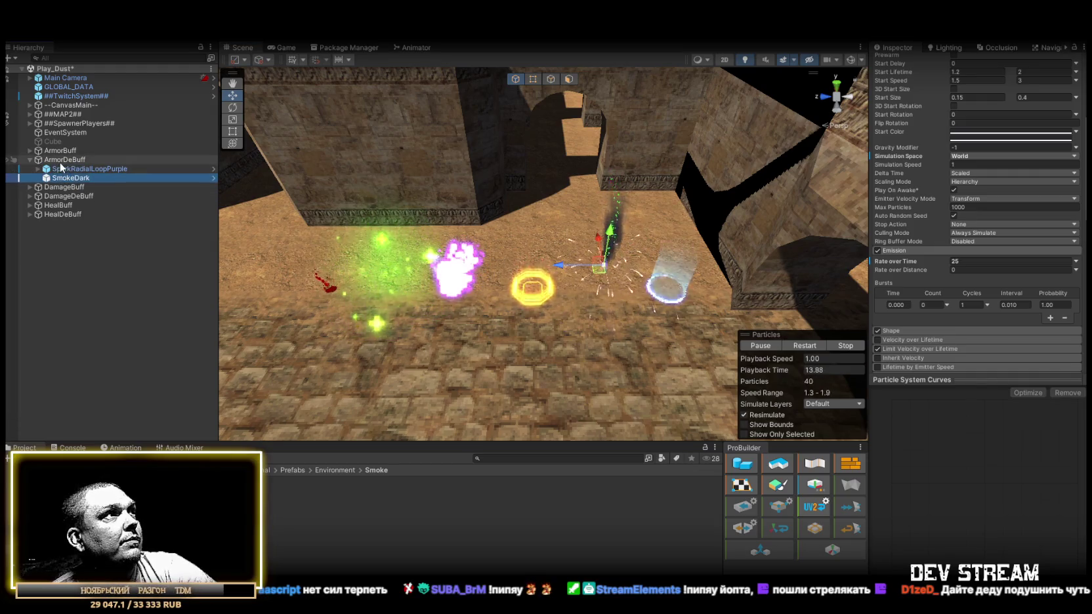
pyautogui.click(61, 169)
pyautogui.moveTo(579, 220)
pyautogui.mouseDown()
pyautogui.moveTo(651, 252)
pyautogui.moveTo(620, 236)
pyautogui.moveTo(581, 254)
pyautogui.moveTo(594, 274)
pyautogui.mouseUp()
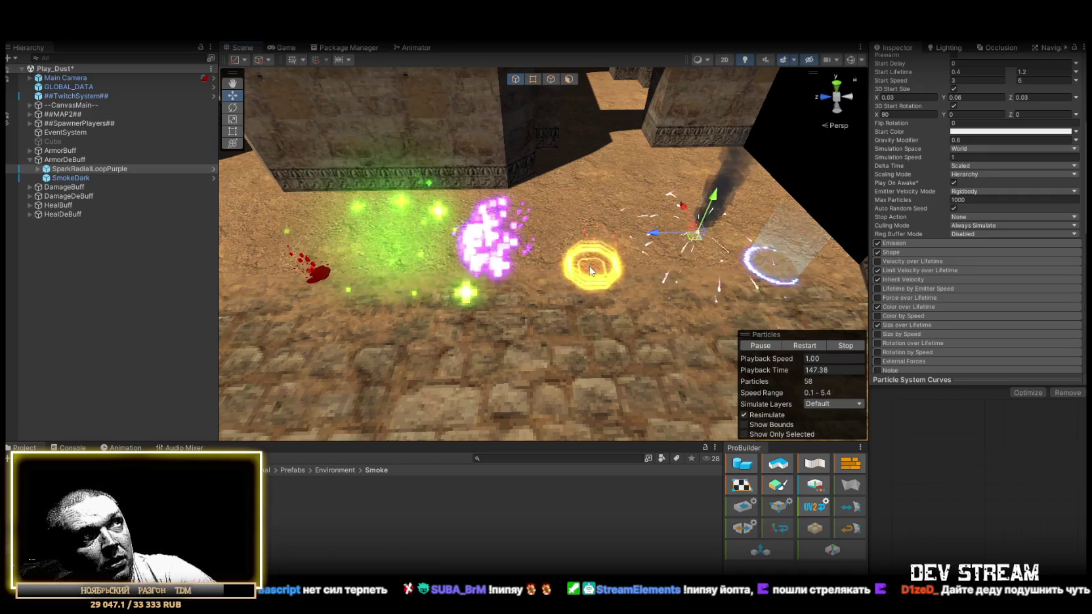
pyautogui.moveTo(492, 243); pyautogui.dragTo(526, 248)
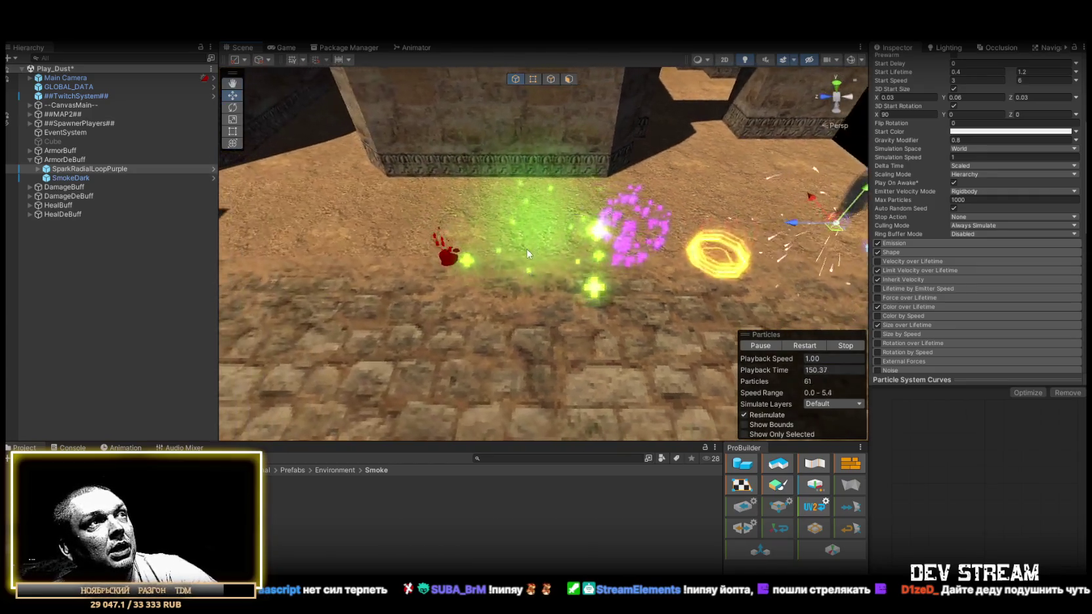
pyautogui.click(30, 160)
pyautogui.click(59, 151)
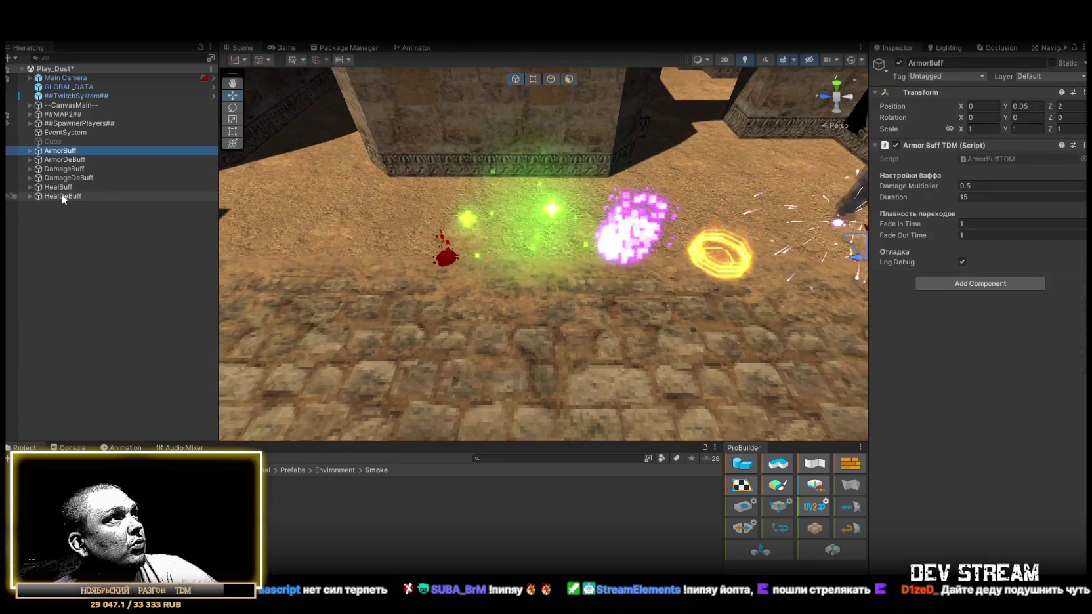
pyautogui.keyDown('shift'); pyautogui.click(62, 195); pyautogui.keyUp('shift')
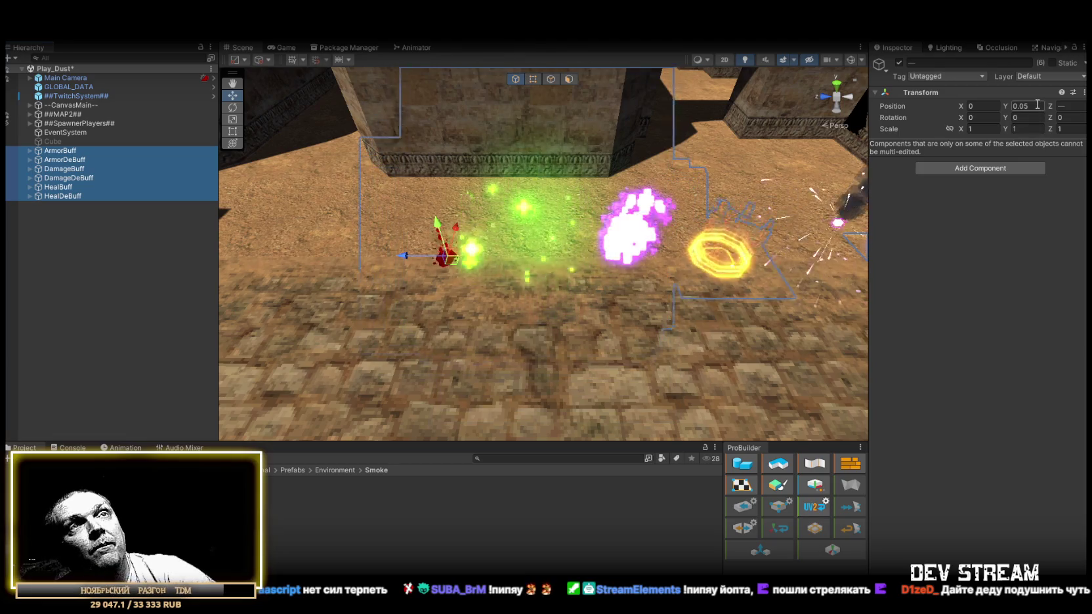
# Set their Position Z to 0 and save them as prefabs in Buff_Debuff.
pyautogui.click(1083, 107)
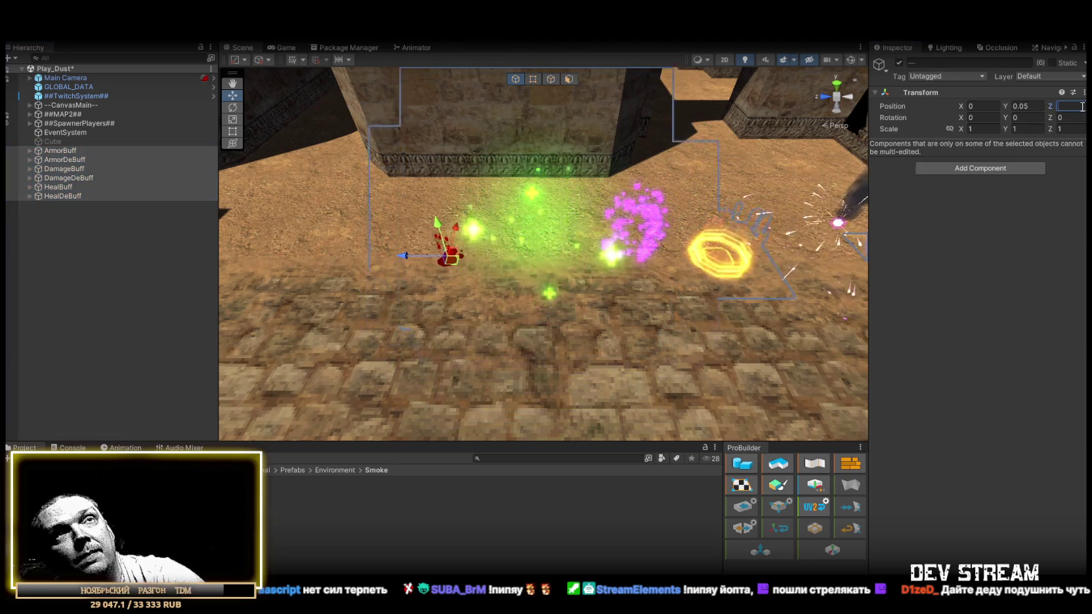
pyautogui.write('0')
pyautogui.moveTo(839, 148)
pyautogui.mouseDown()
pyautogui.moveTo(669, 184)
pyautogui.moveTo(775, 183)
pyautogui.mouseUp()
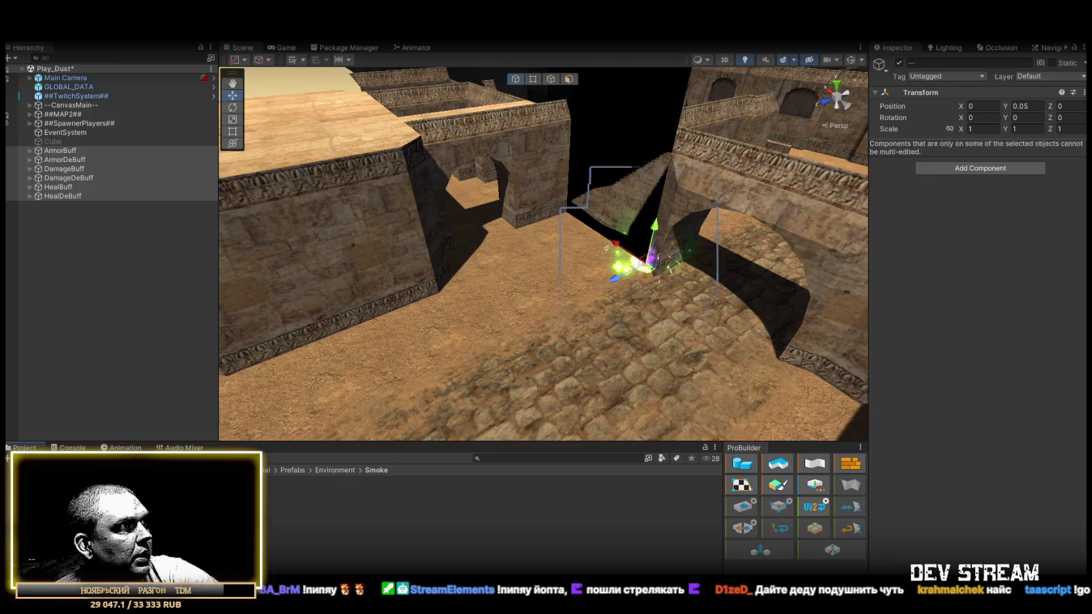
pyautogui.moveTo(66, 178)
pyautogui.mouseDown()
pyautogui.moveTo(266, 525)
pyautogui.moveTo(295, 509)
pyautogui.mouseUp()
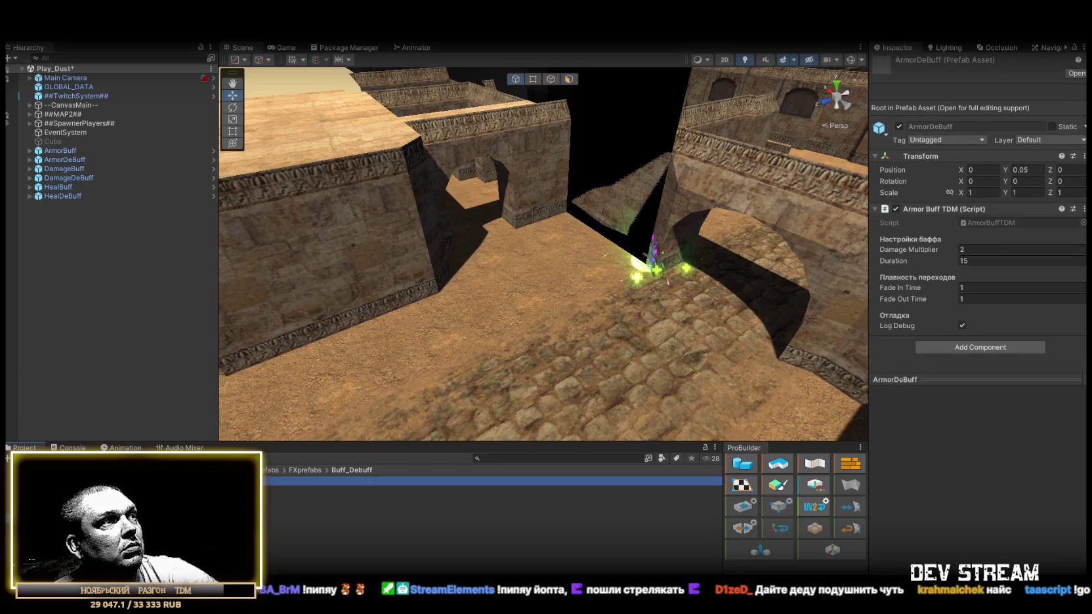
# Check the DamageDeBuff and HealDeBuff prefabs, then open TRCchaters and scroll to its Buffs list.
pyautogui.click(295, 517)
pyautogui.click(295, 526)
pyautogui.click(131, 512)
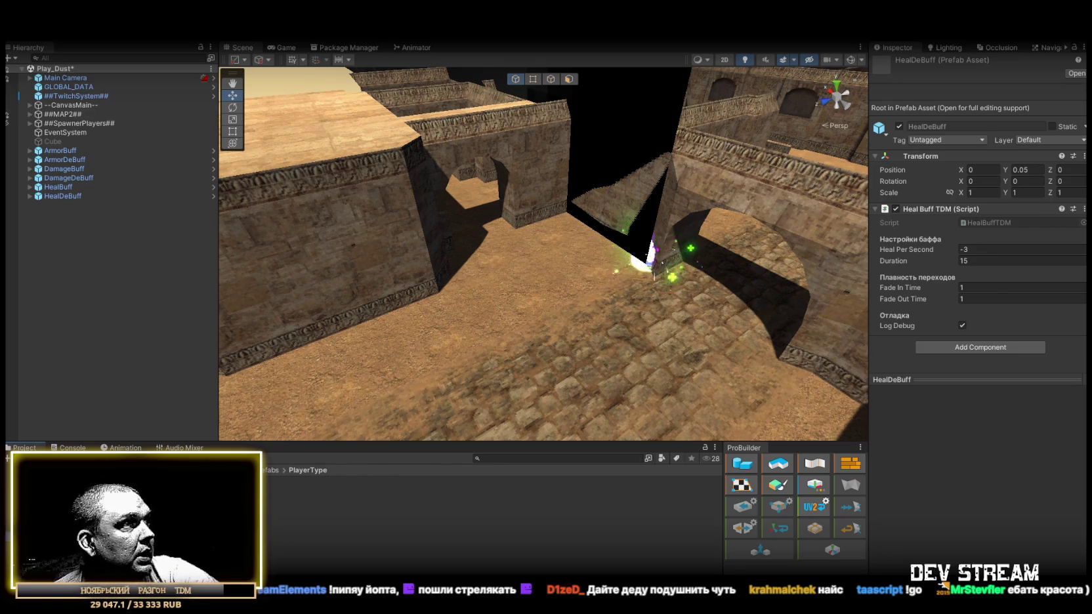
pyautogui.doubleClick(296, 482)
pyautogui.click(131, 519)
pyautogui.scroll(-15, 995, 464)
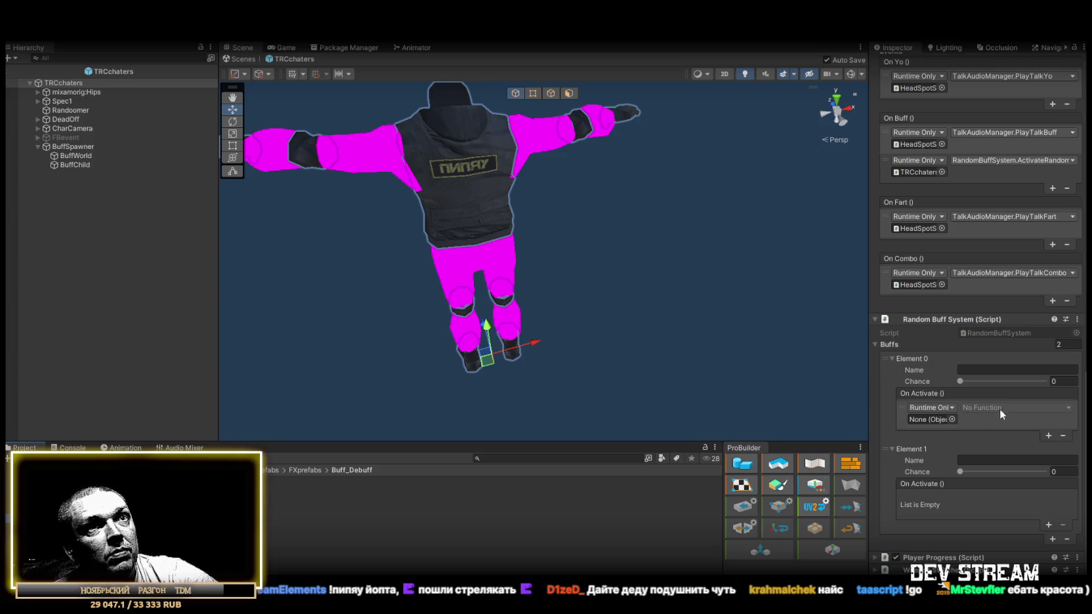
# Remove Element 1 so the Buffs list keeps one entry, and start naming it.
pyautogui.click(1064, 517)
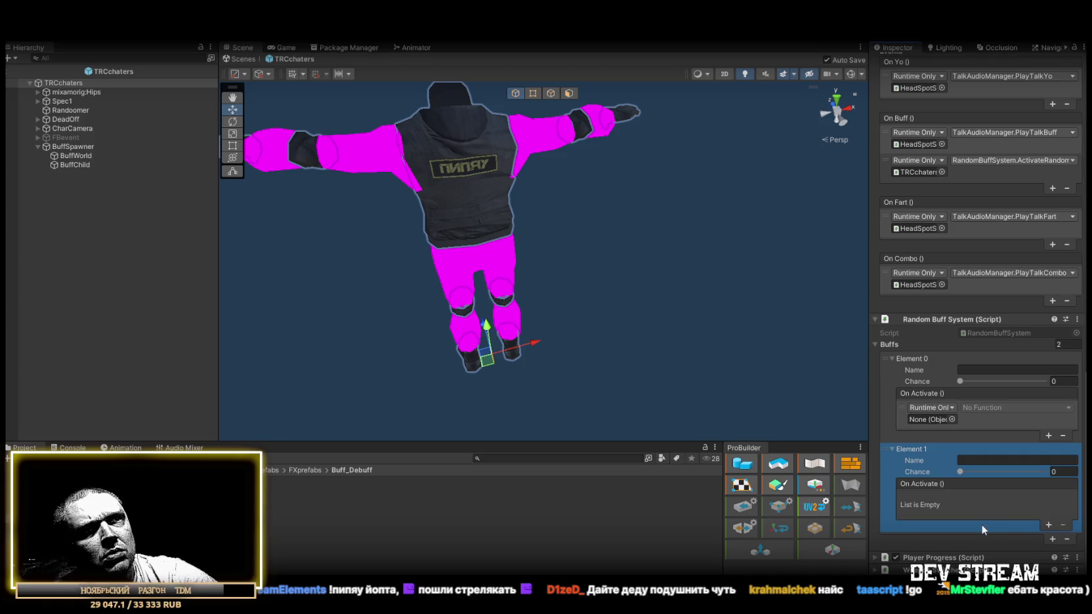
pyautogui.click(1068, 540)
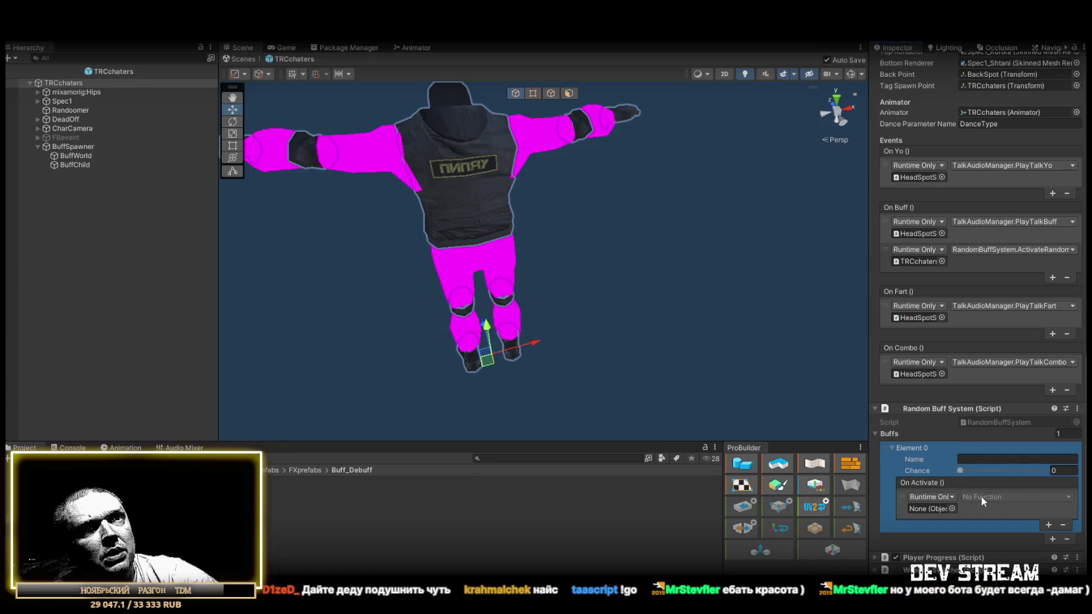
pyautogui.click(980, 461)
pyautogui.write('Фк')
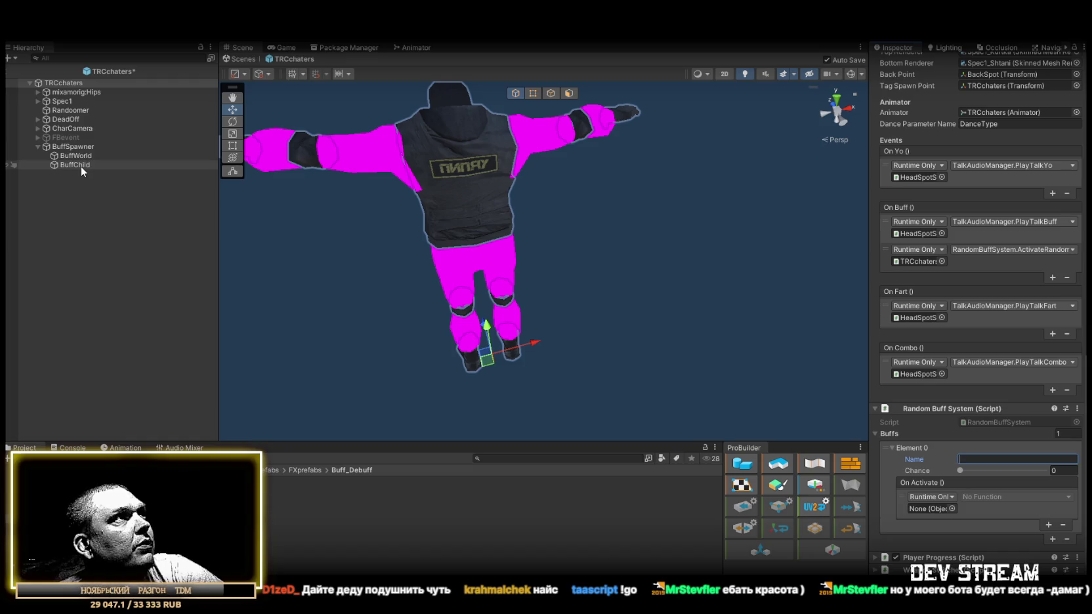
# Make the buff's On Activate call SpawnPrefab.SetSpawn on BuffChild with the ArmorBuff prefab.
pyautogui.moveTo(81, 162)
pyautogui.mouseDown()
pyautogui.moveTo(912, 472)
pyautogui.moveTo(930, 508)
pyautogui.mouseUp()
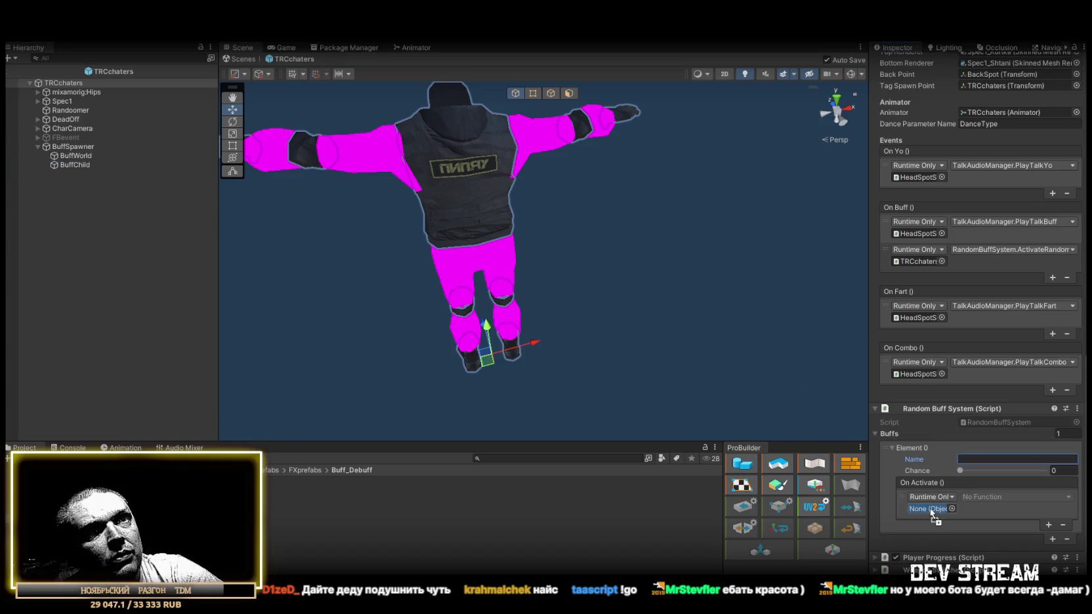
pyautogui.click(1000, 498)
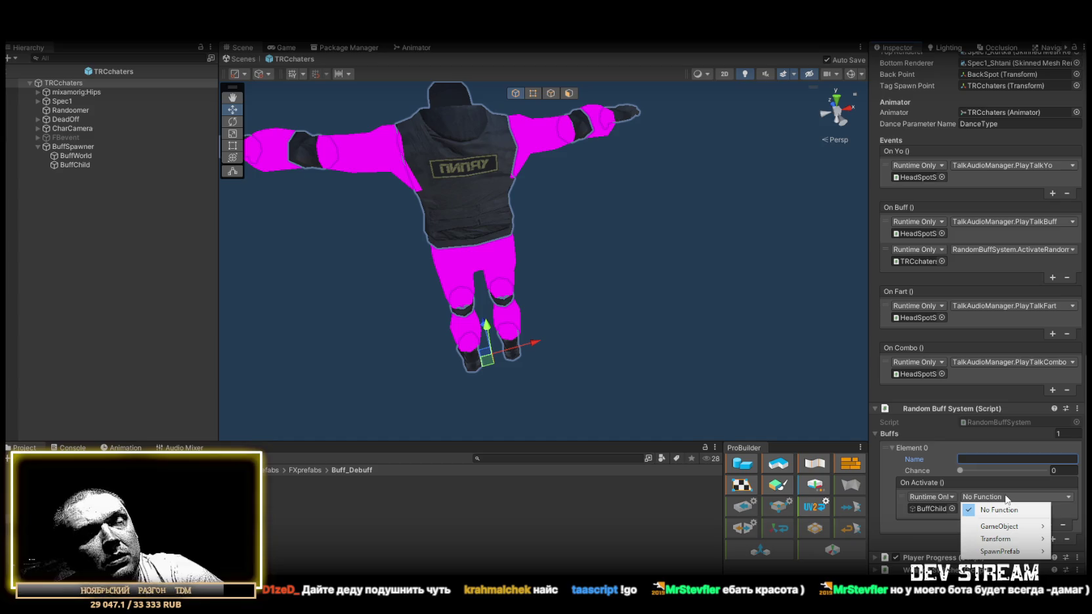
pyautogui.moveTo(1006, 552)
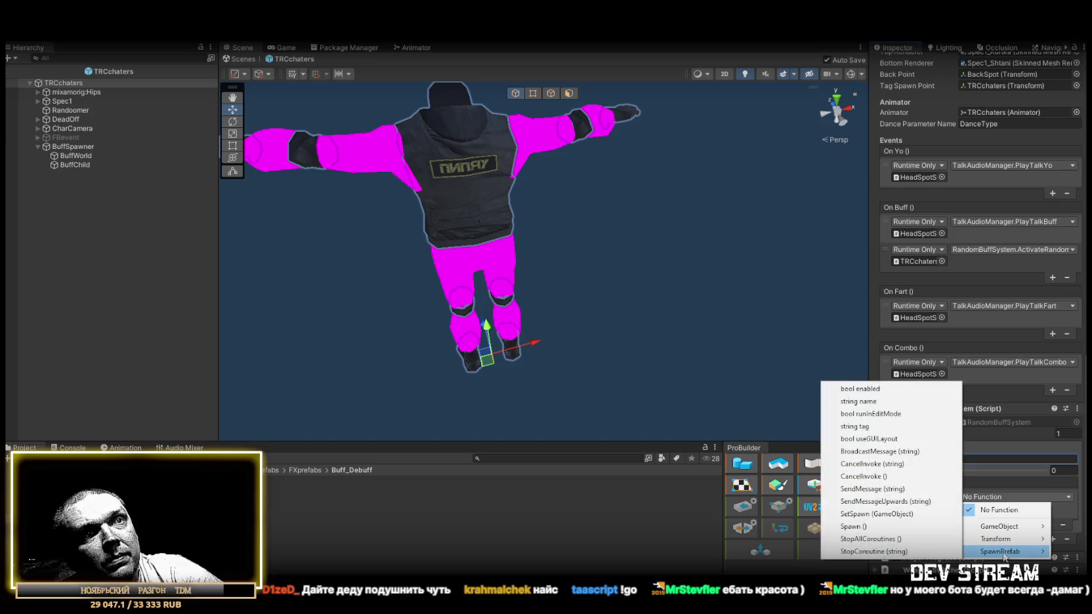
pyautogui.click(896, 514)
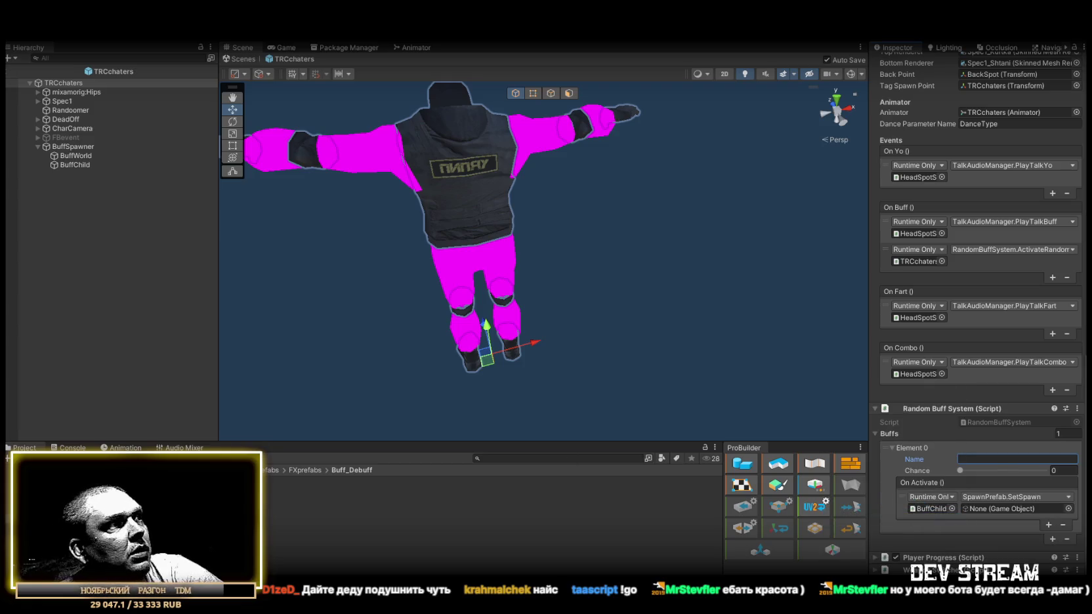
pyautogui.moveTo(1014, 458); pyautogui.dragTo(1011, 509)
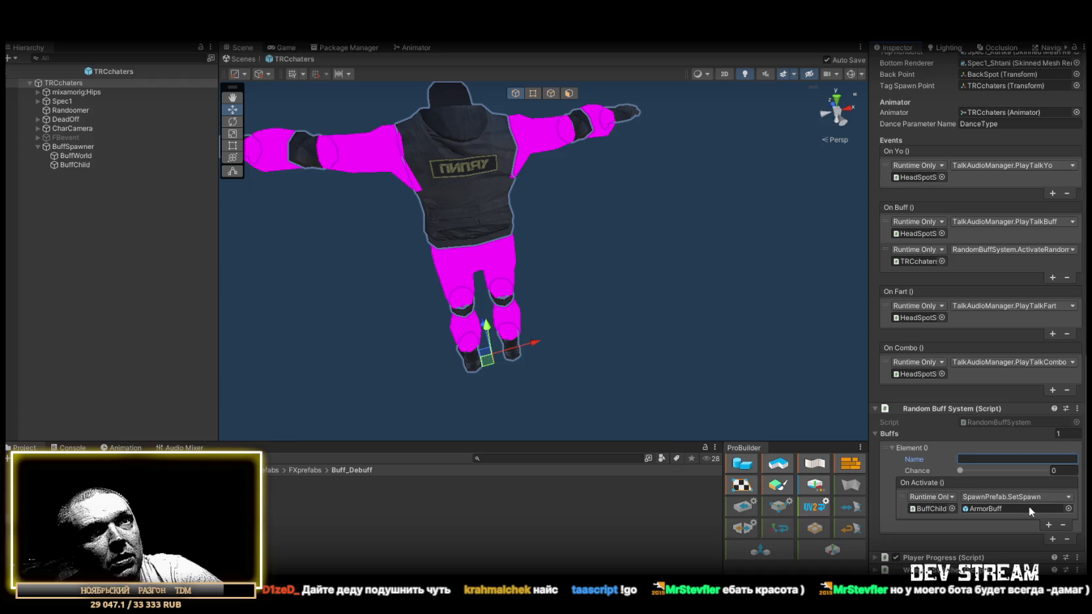
pyautogui.doubleClick(1011, 509)
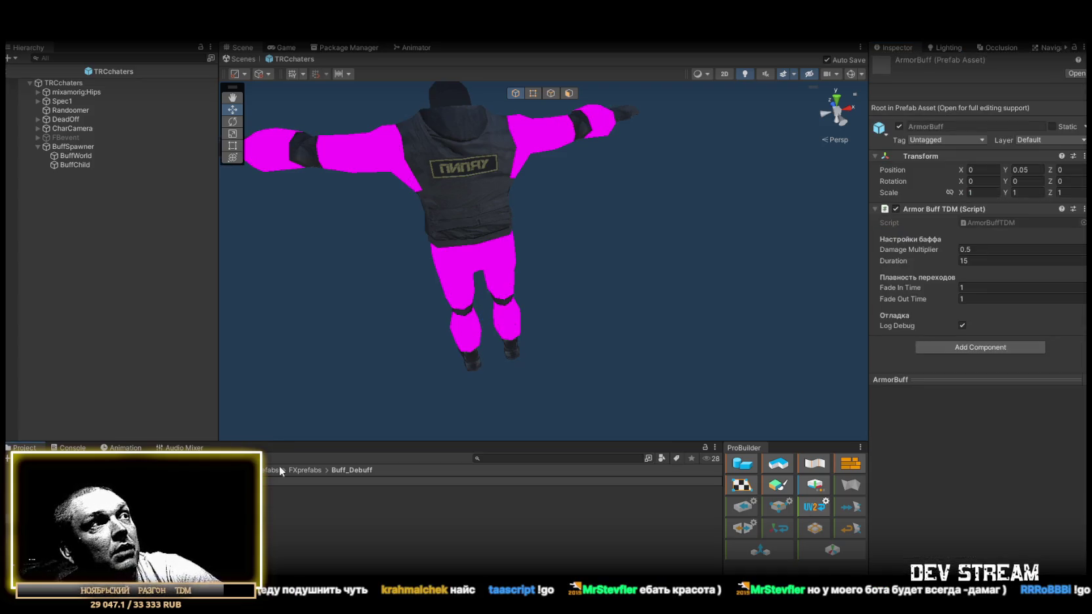
pyautogui.click(71, 83)
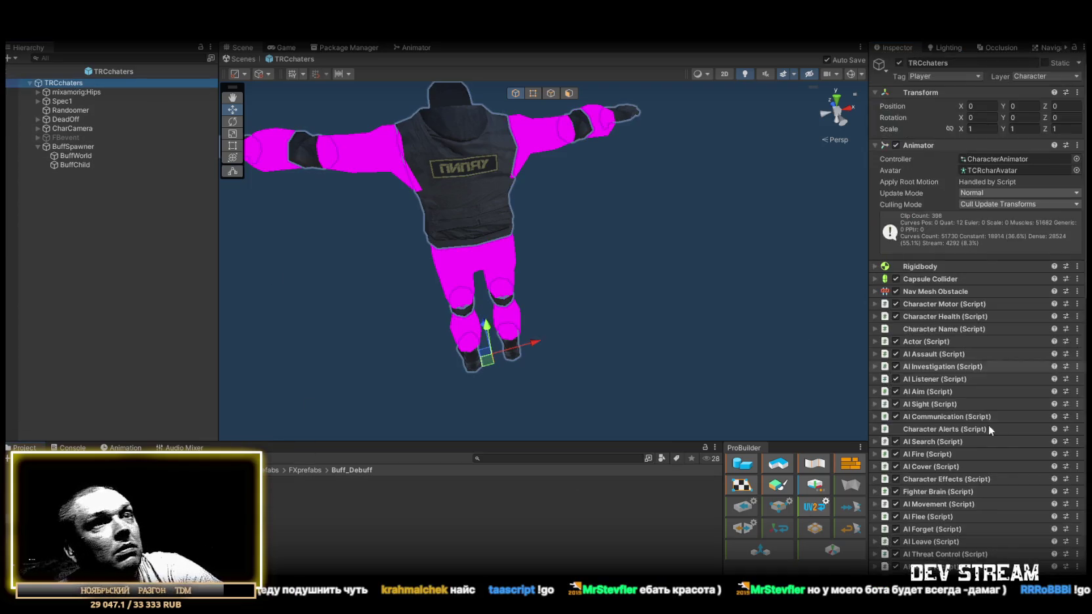
# Name the first buff ArmorBuff and set its Chance to 50.
pyautogui.scroll(-2, 977, 434)
pyautogui.scroll(-10, 982, 449)
pyautogui.click(995, 459)
pyautogui.write('ArmorBuff')
pyautogui.click(1000, 471)
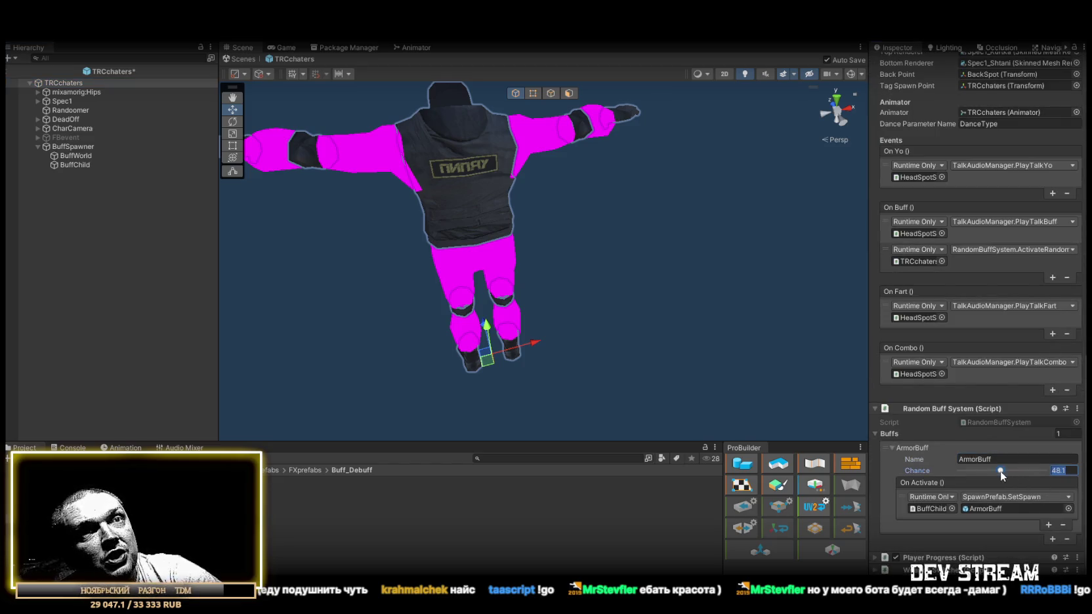
pyautogui.write('50')
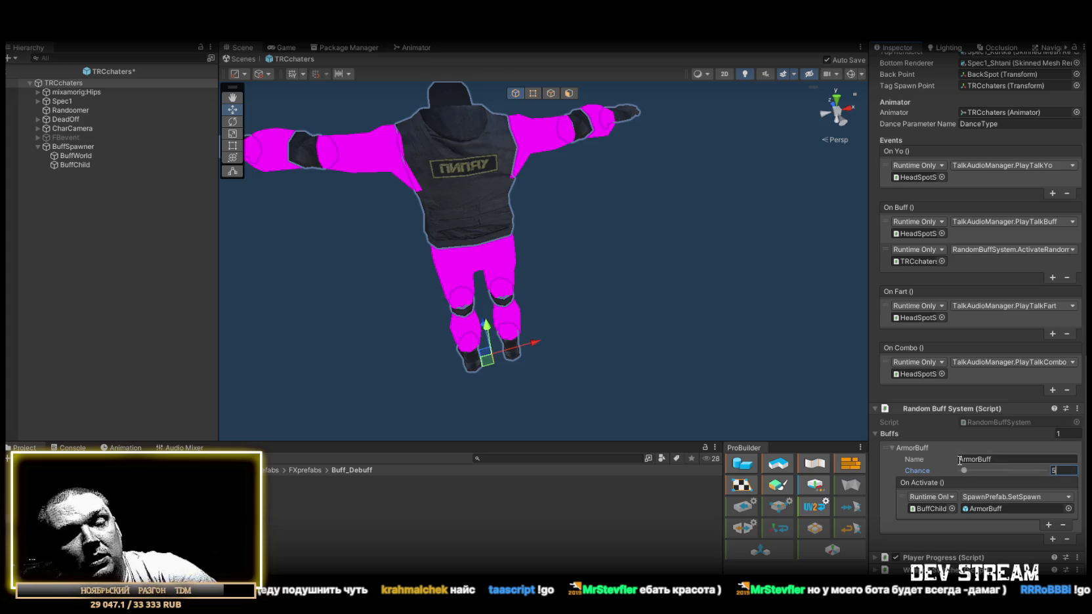
pyautogui.hotkey('ctrl', 's')
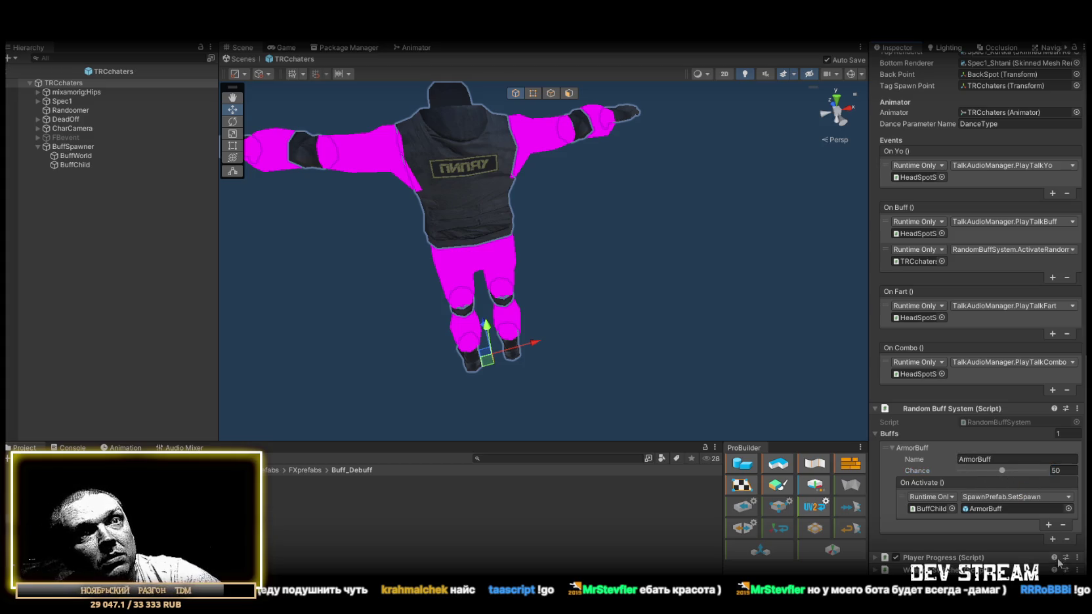
# Add a second buff entry and link the ArmorDeBuff prefab to it.
pyautogui.click(1053, 538)
pyautogui.scroll(-3, 1006, 472)
pyautogui.click(976, 459)
pyautogui.write('ByBuff')
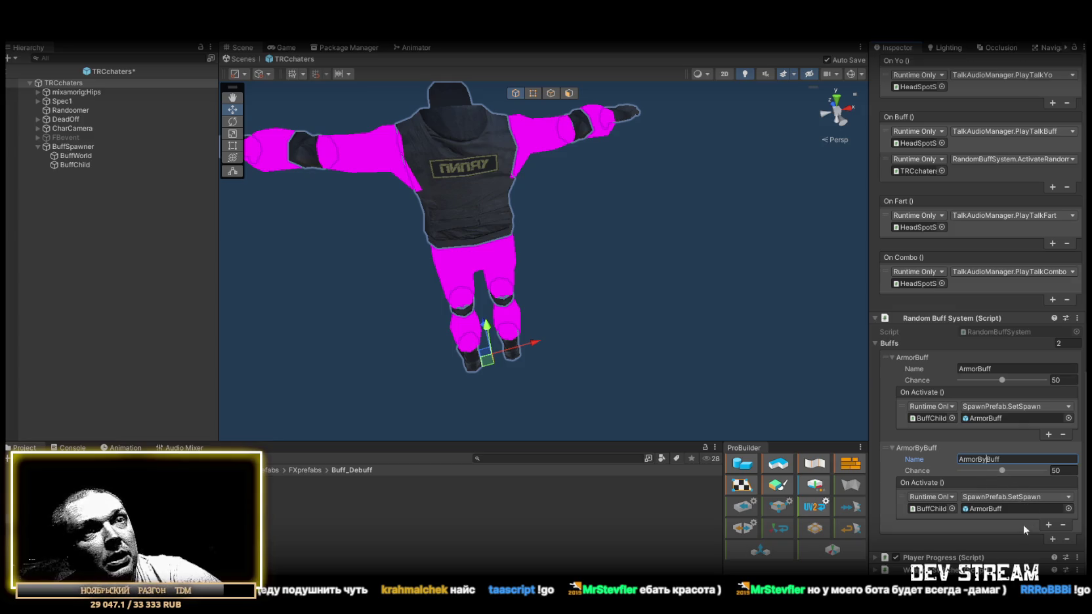
pyautogui.moveTo(310, 488); pyautogui.dragTo(982, 508)
# Add a third buff entry and rename the second buff ArmorDeBuff.
pyautogui.click(1052, 539)
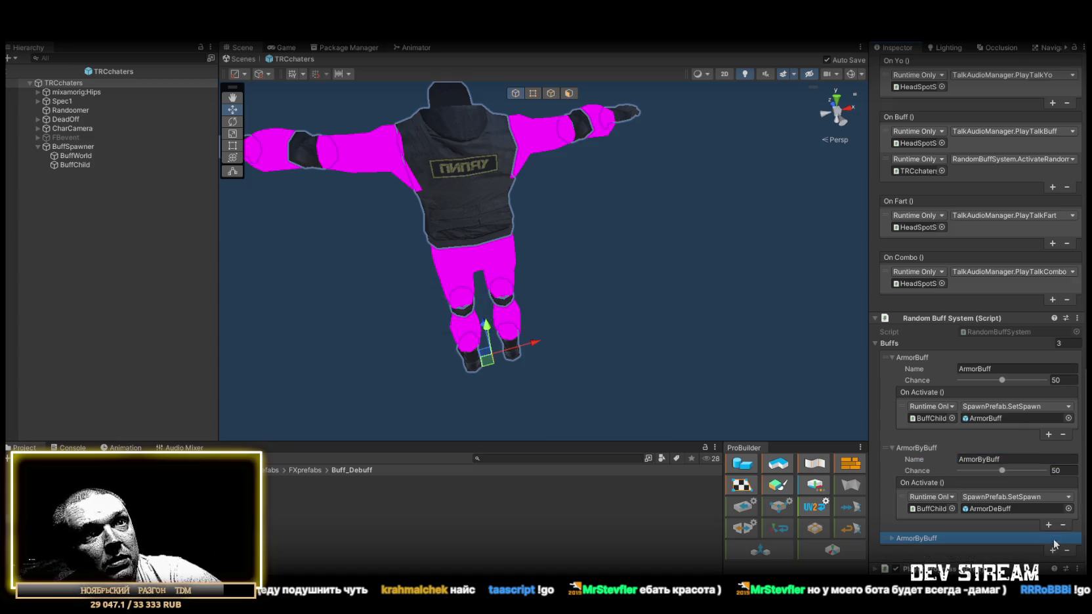
pyautogui.click(896, 538)
pyautogui.scroll(-3, 1004, 511)
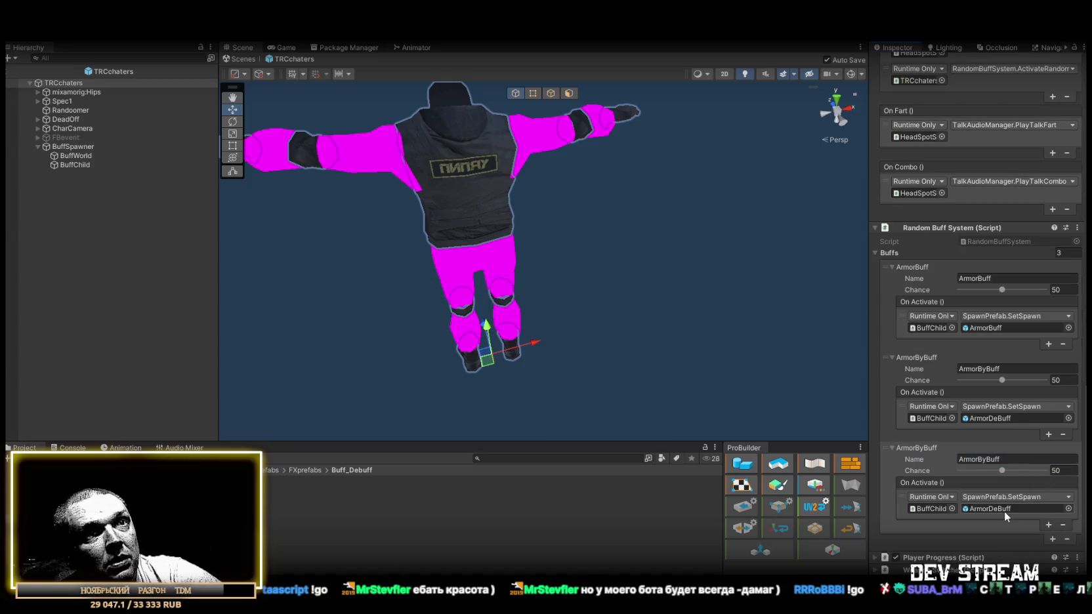
pyautogui.click(988, 460)
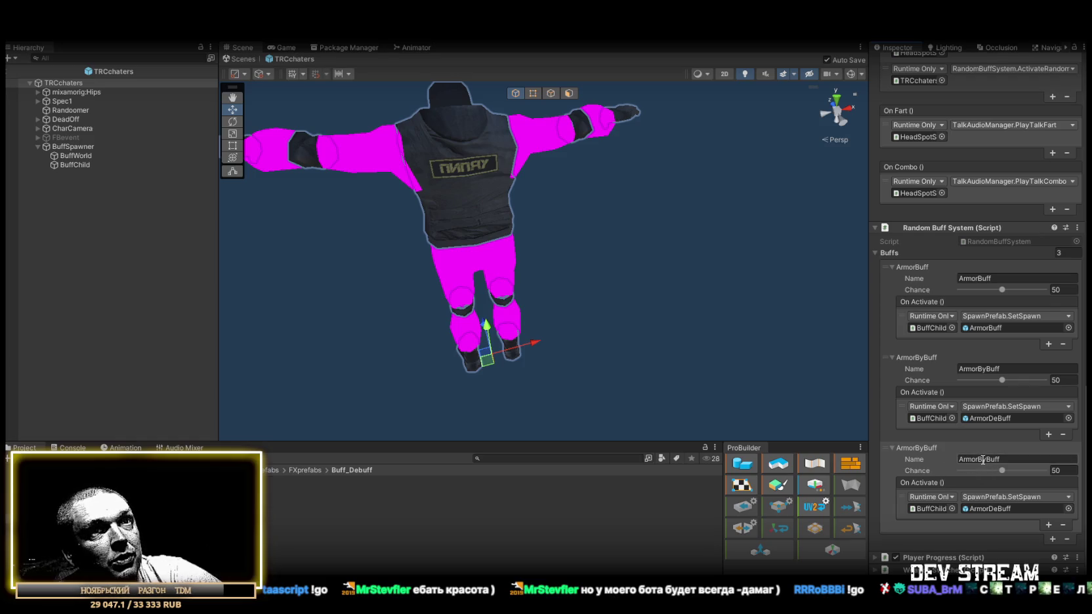
pyautogui.click(989, 369)
pyautogui.moveTo(978, 369); pyautogui.dragTo(986, 369)
pyautogui.write('De')
# Rename the third buff DamageBuff, link the DamageBuff prefab, and add a fourth entry.
pyautogui.moveTo(987, 459); pyautogui.dragTo(937, 457)
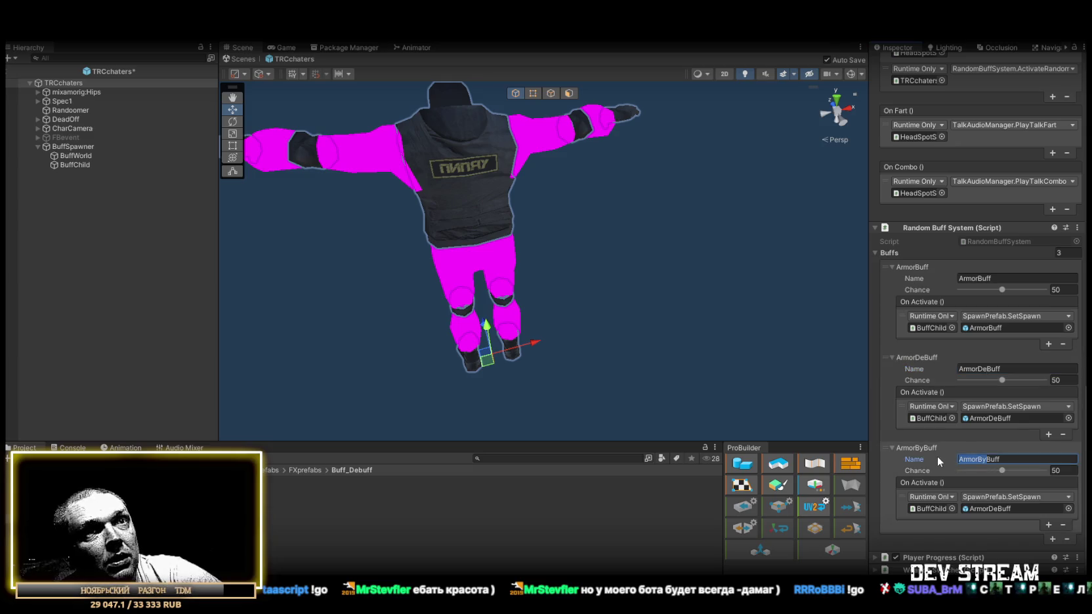
pyautogui.write('Damage')
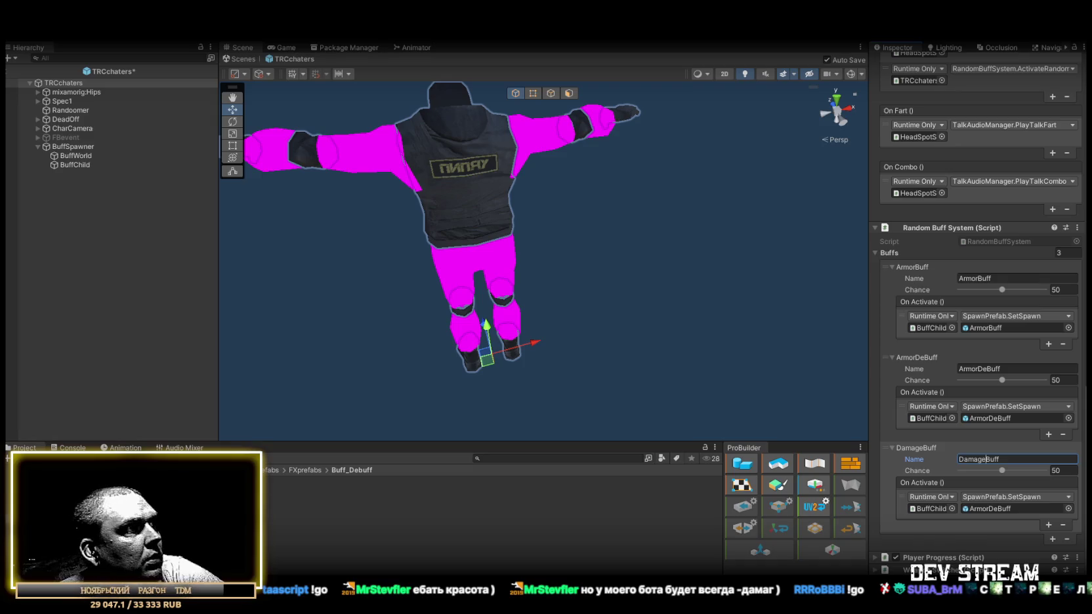
pyautogui.hotkey('ctrl', 's')
pyautogui.moveTo(1020, 516); pyautogui.dragTo(1003, 508)
pyautogui.click(1051, 540)
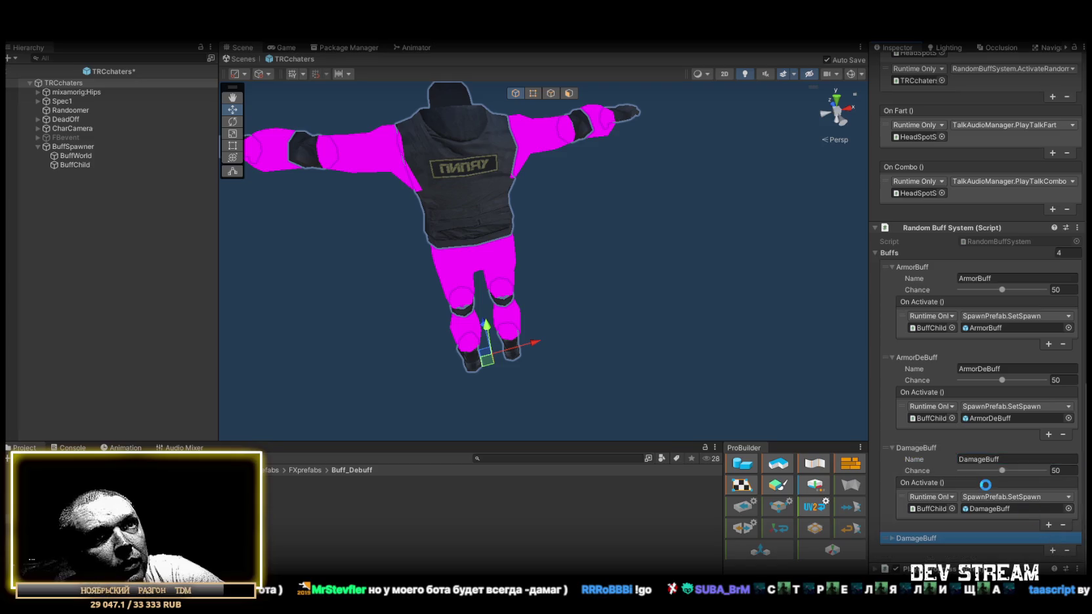
# Name the fourth buff DamageDeBuff and link the DamageDeBuff prefab.
pyautogui.click(891, 539)
pyautogui.scroll(-3, 1000, 475)
pyautogui.click(986, 460)
pyautogui.write('DeBuff')
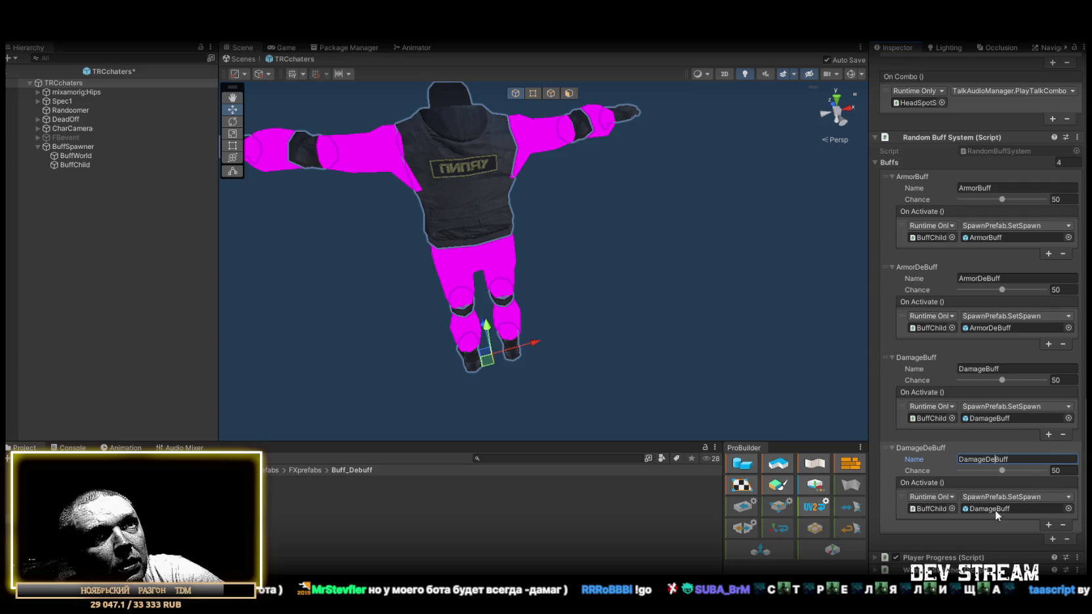
pyautogui.moveTo(996, 511)
pyautogui.mouseDown()
pyautogui.moveTo(615, 511)
pyautogui.moveTo(990, 509)
pyautogui.mouseUp()
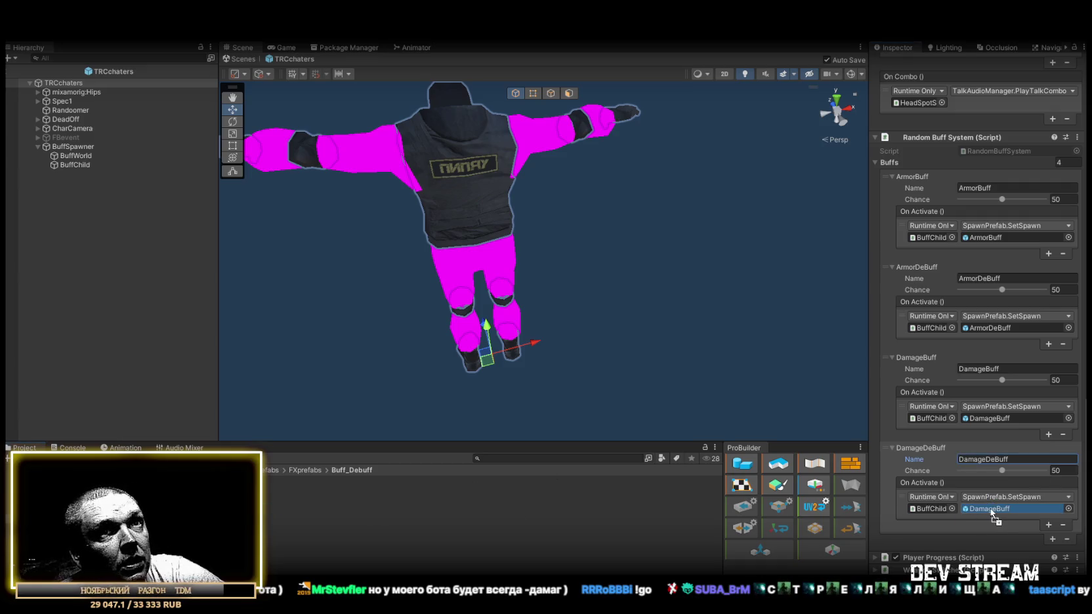
# Add a fifth buff named HealBuff linked to the HealBuff prefab.
pyautogui.click(1053, 540)
pyautogui.click(892, 539)
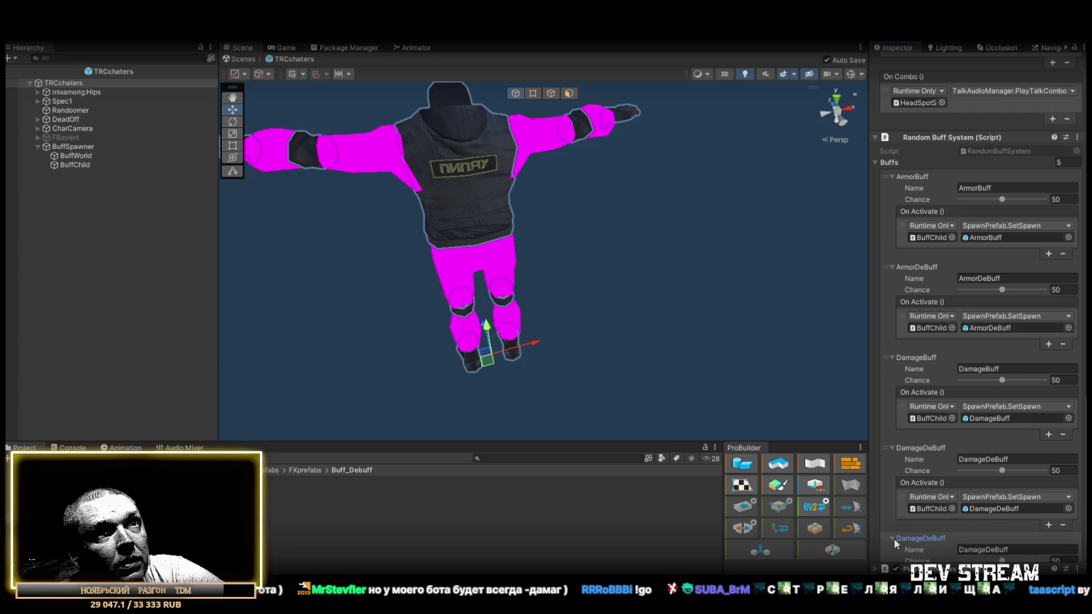
pyautogui.scroll(-3, 951, 535)
pyautogui.moveTo(997, 459); pyautogui.dragTo(906, 459)
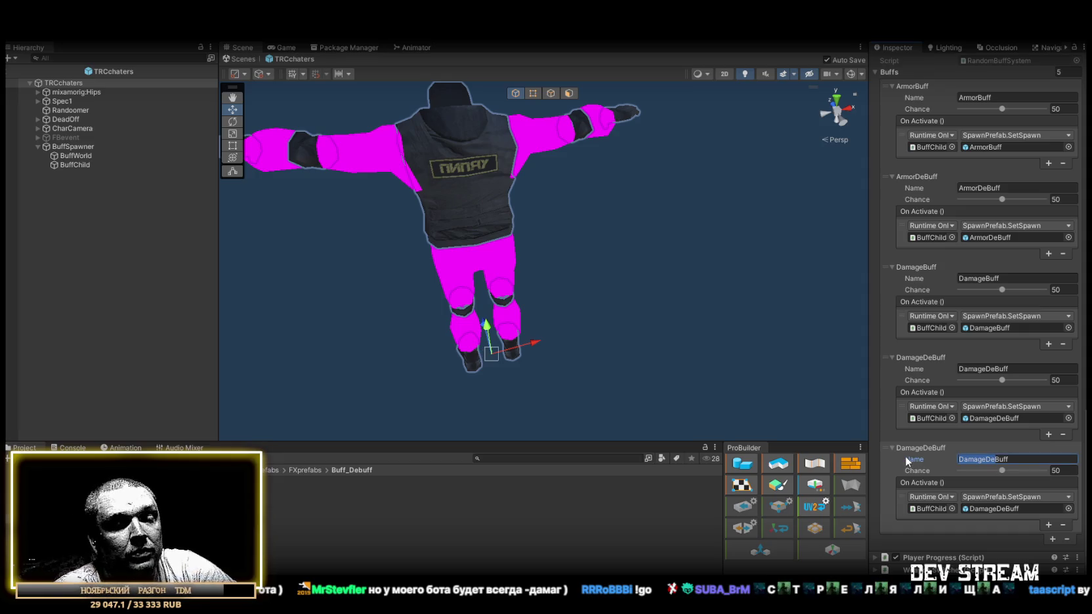
pyautogui.write('Hea')
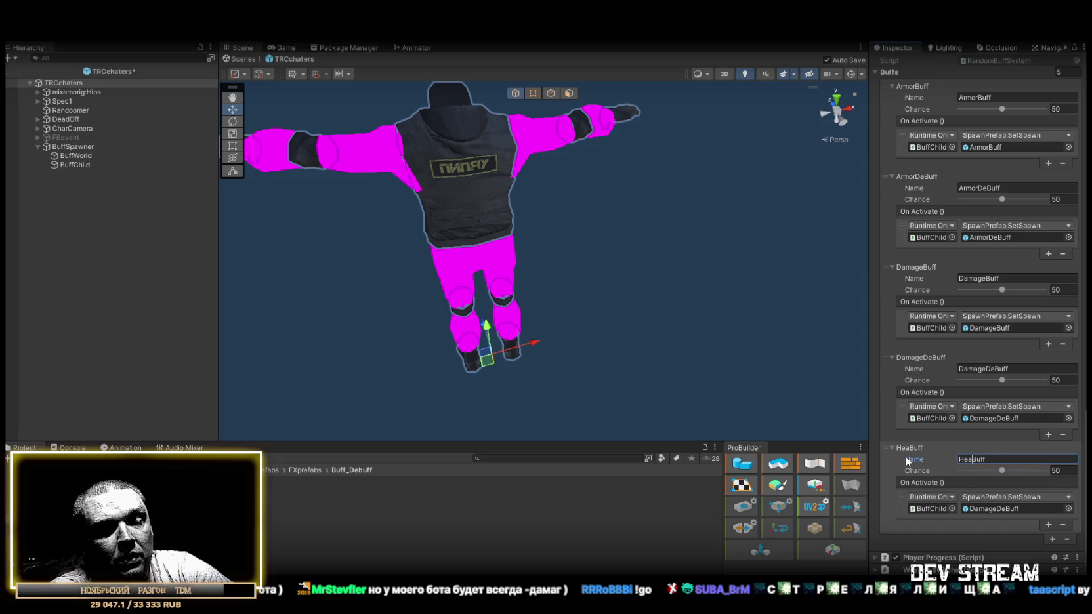
pyautogui.write('l')
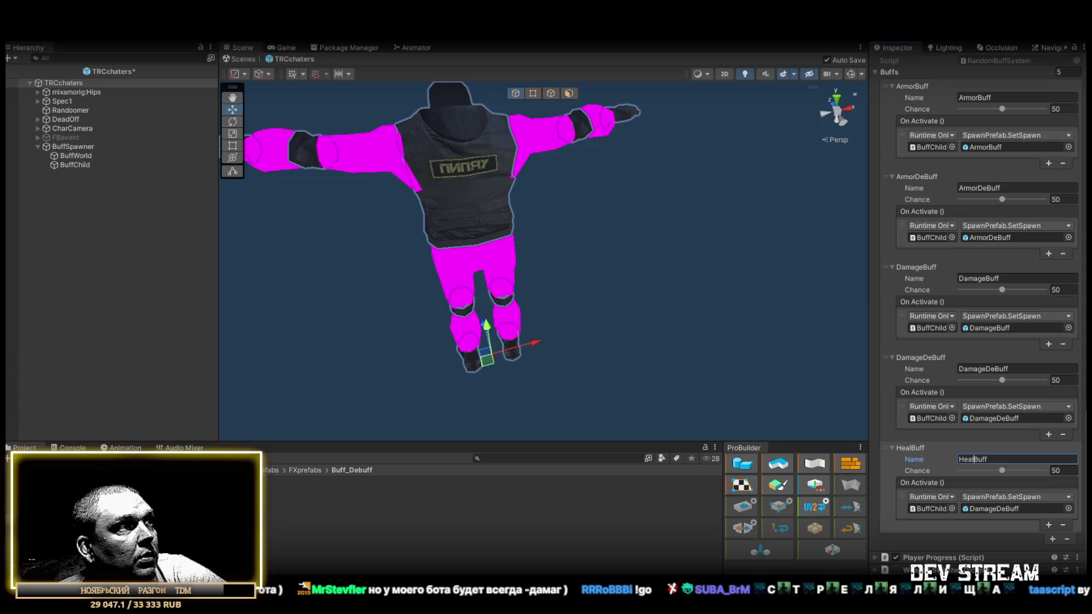
pyautogui.moveTo(429, 507); pyautogui.dragTo(990, 506)
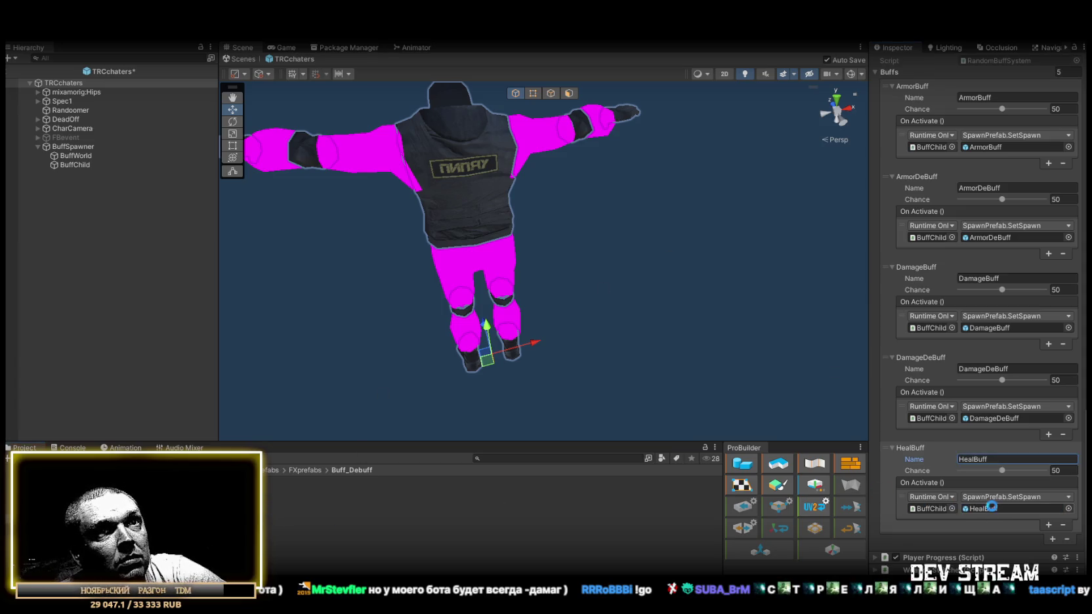
# Add a sixth buff named HealDeBuff linked to the HealDeBuff prefab.
pyautogui.click(1052, 539)
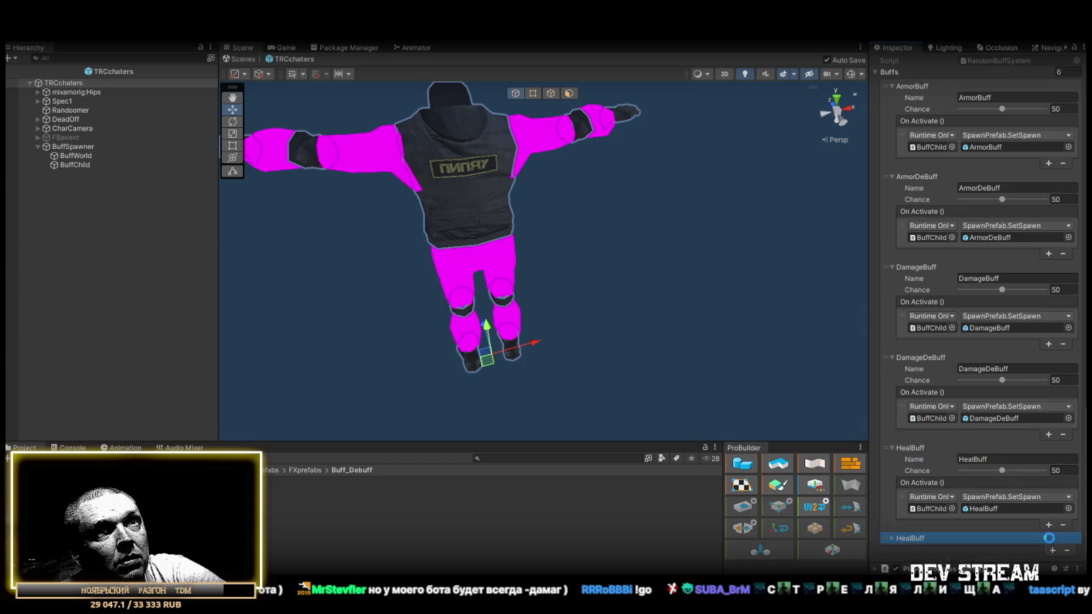
pyautogui.click(891, 538)
pyautogui.scroll(-3, 952, 460)
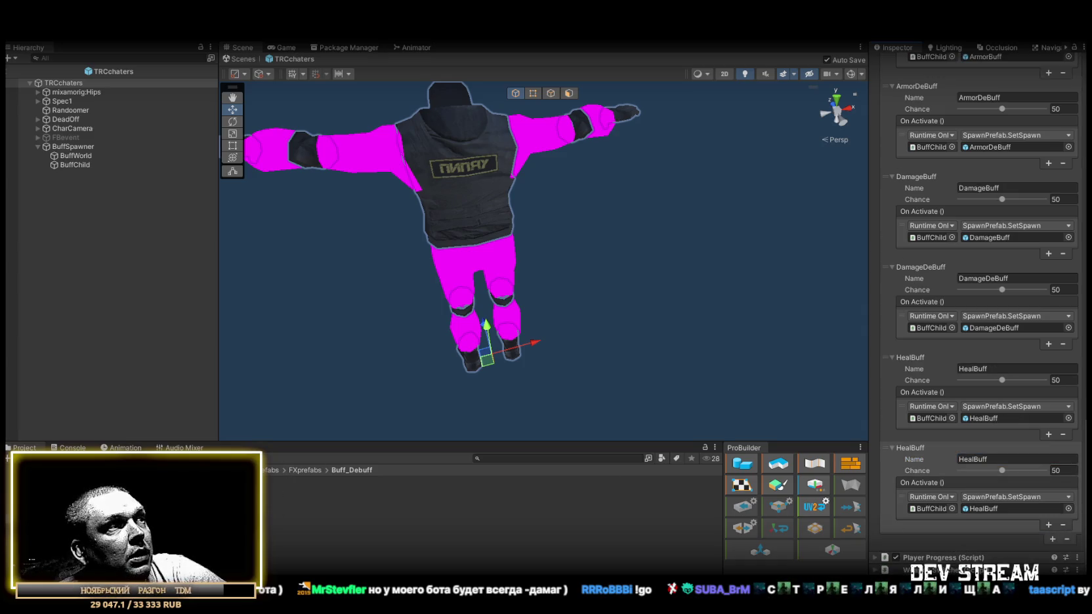
pyautogui.moveTo(430, 522); pyautogui.dragTo(989, 506)
pyautogui.moveTo(972, 459); pyautogui.dragTo(920, 461)
pyautogui.press('Right')
pyautogui.write('D')
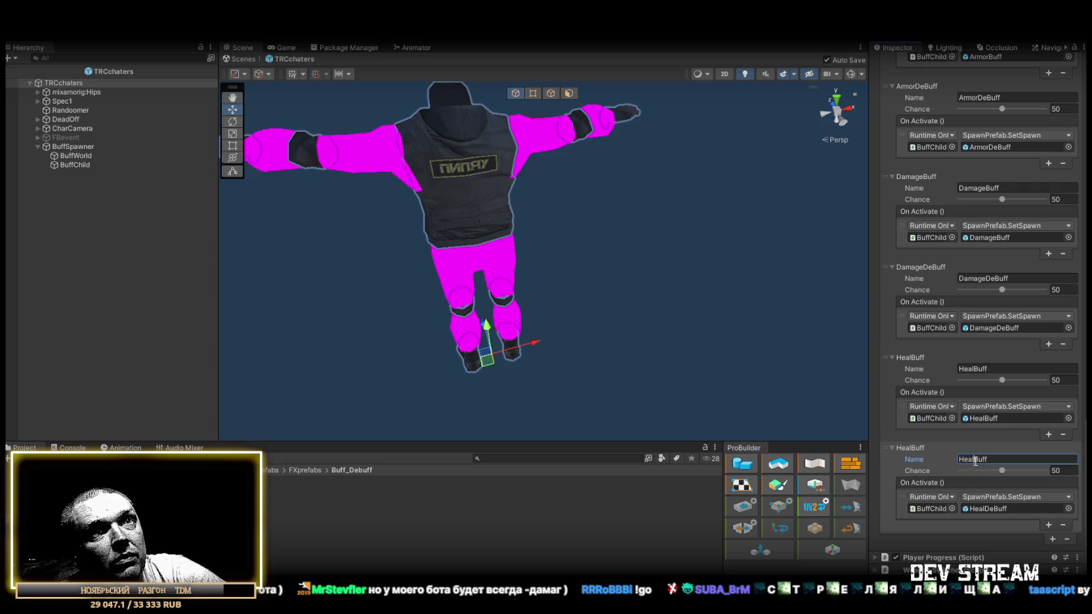
pyautogui.write('e')
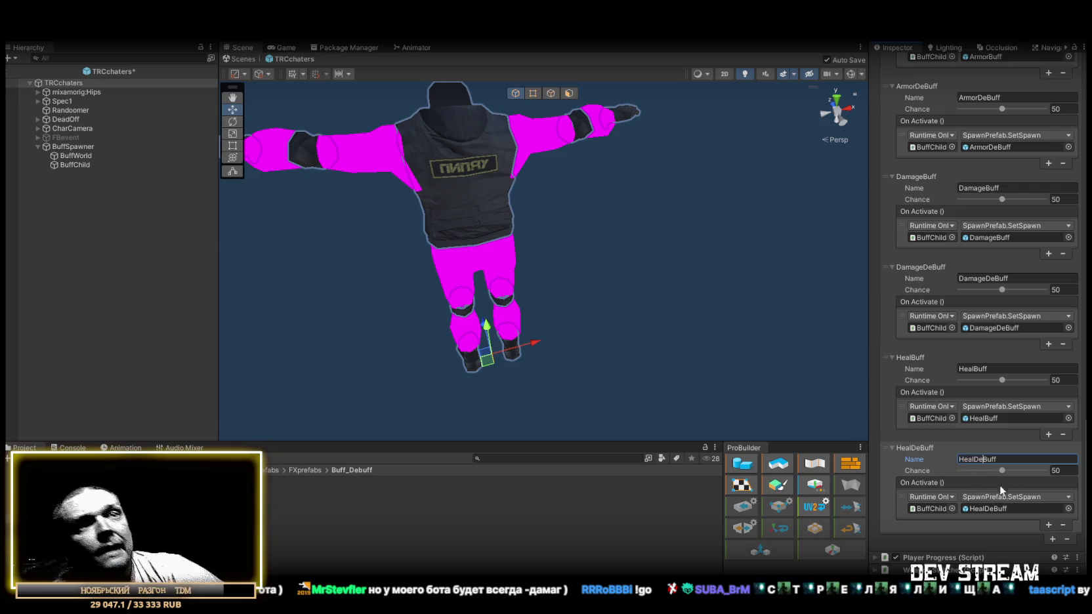
# Review the six-buff list and select the BuffChild spawn point.
pyautogui.scroll(5, 992, 295)
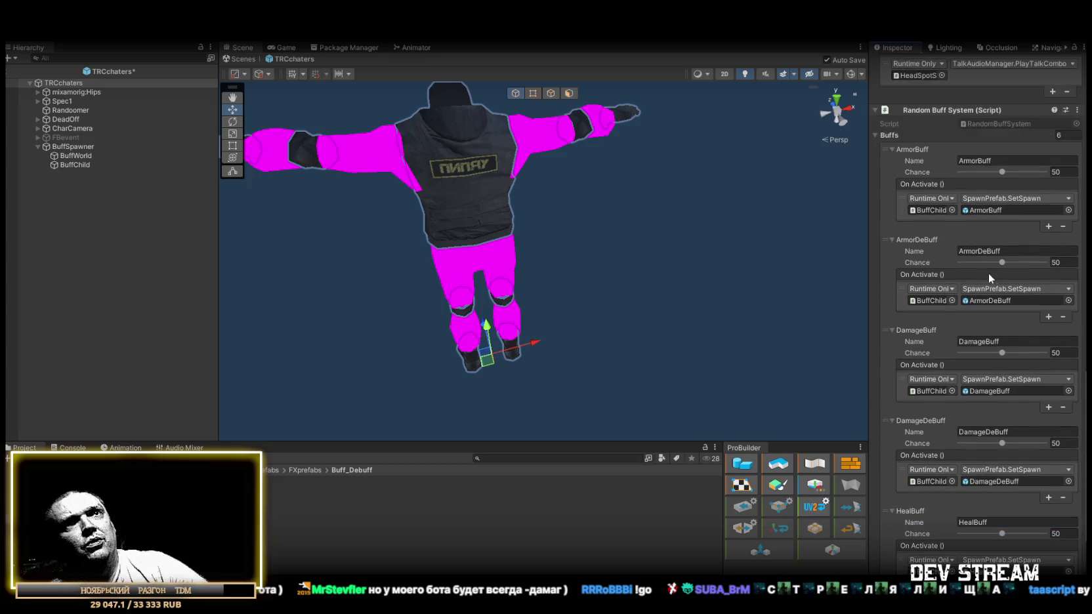
pyautogui.scroll(-3, 983, 225)
pyautogui.scroll(2, 978, 211)
pyautogui.scroll(3, 1017, 209)
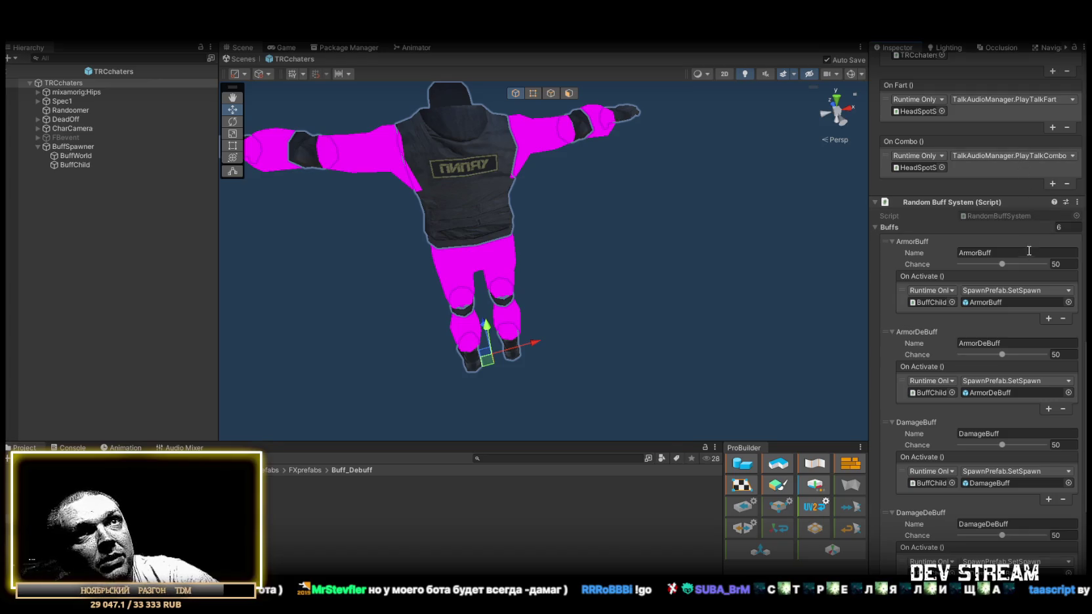
pyautogui.click(78, 165)
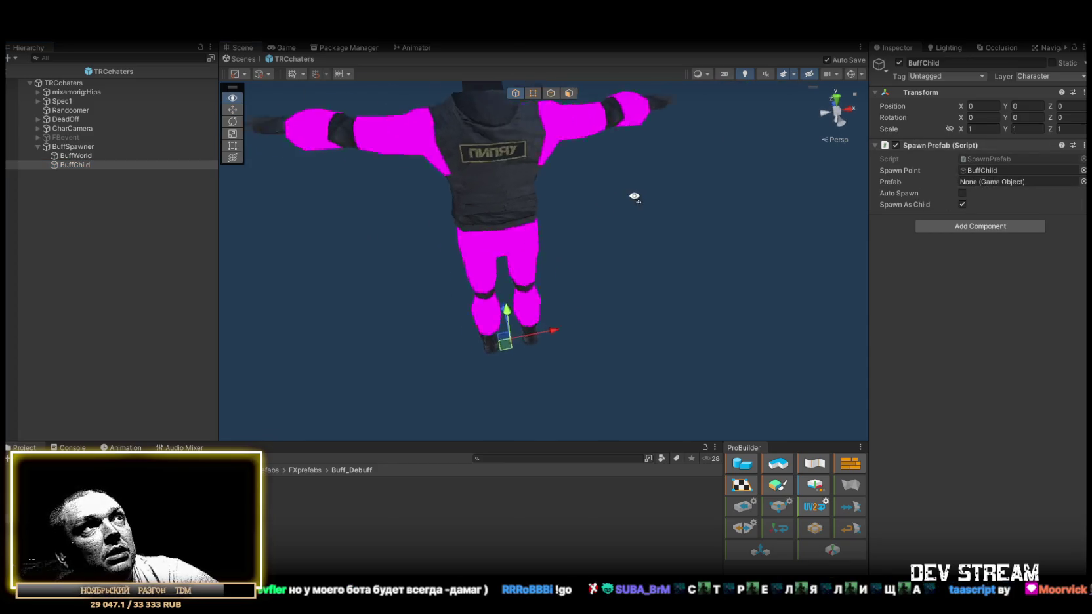
# Return to the Play_Dust scene and delete the six buff objects from it.
pyautogui.click(237, 60)
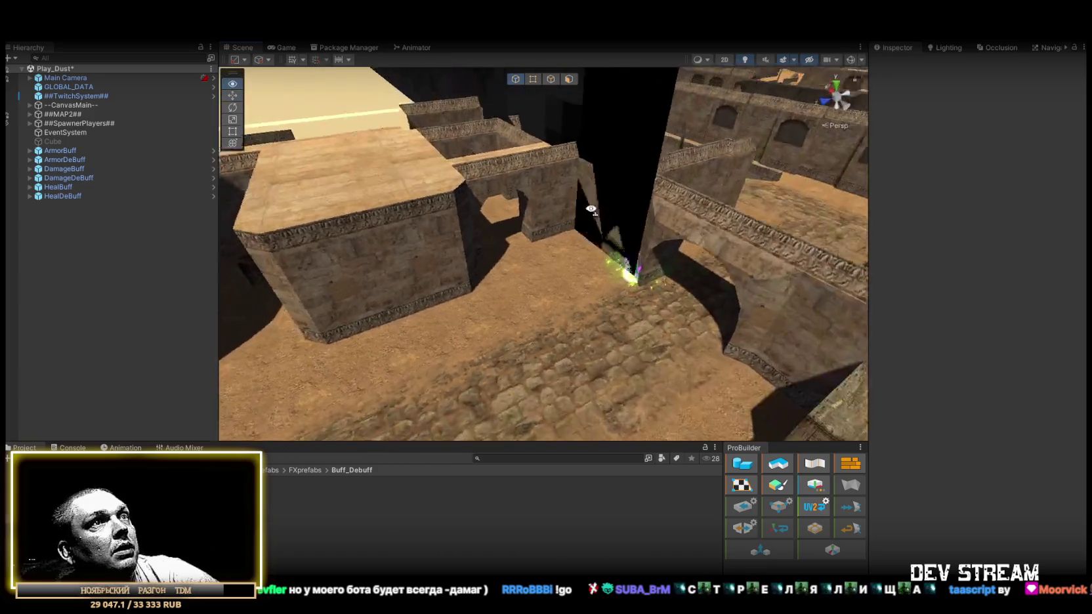
pyautogui.click(84, 150)
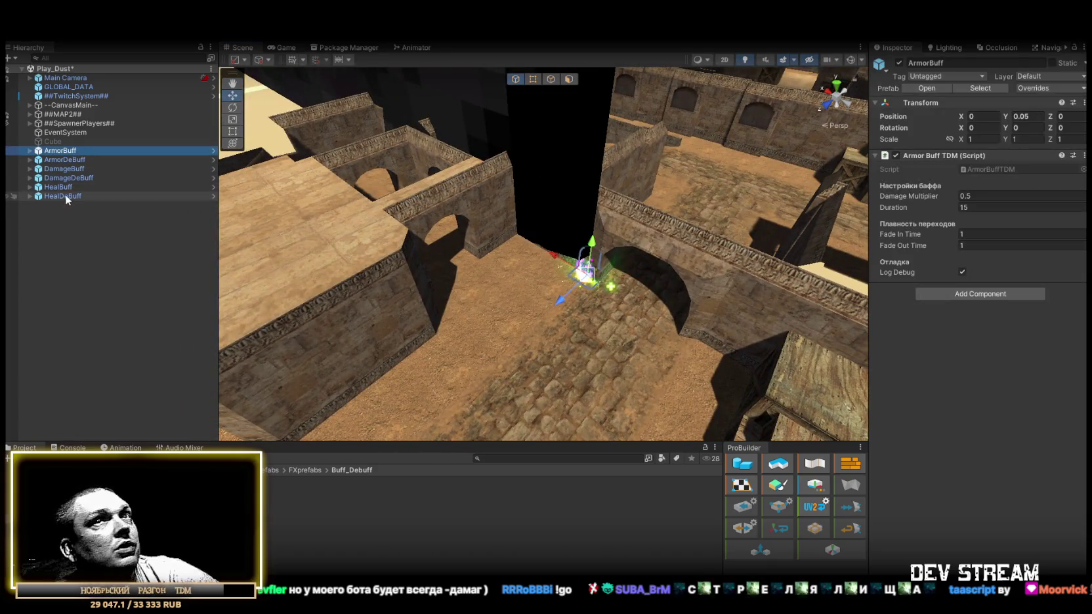
pyautogui.keyDown('shift'); pyautogui.click(65, 194); pyautogui.keyUp('shift')
pyautogui.press('Delete')
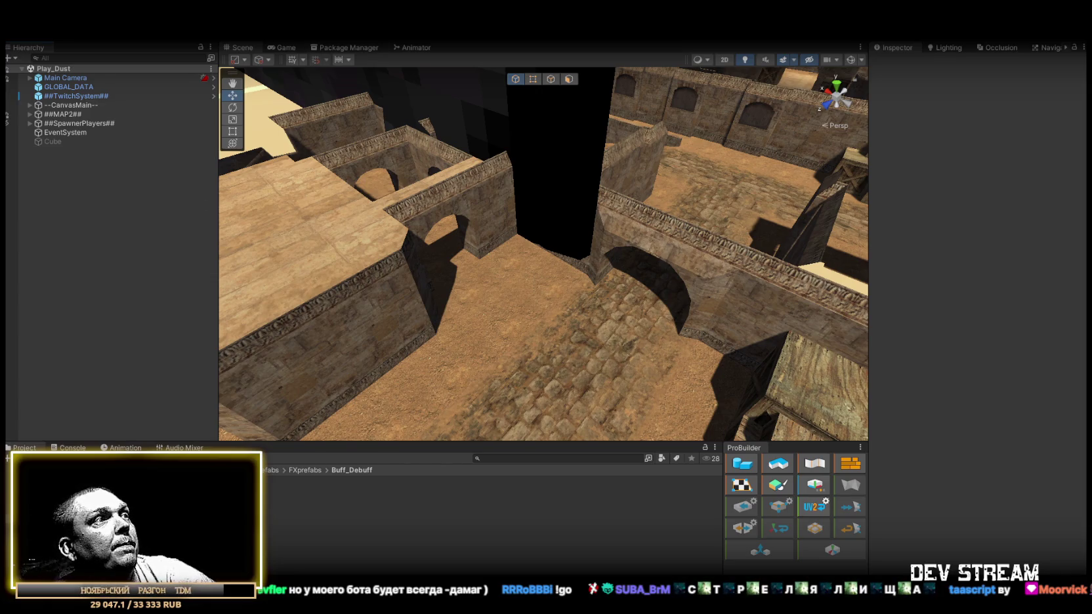
# Review the ArmorBuff, ArmorDeBuff, HealDeBuff and HealBuff prefab settings, ending on ArmorBuff.
pyautogui.click(270, 481)
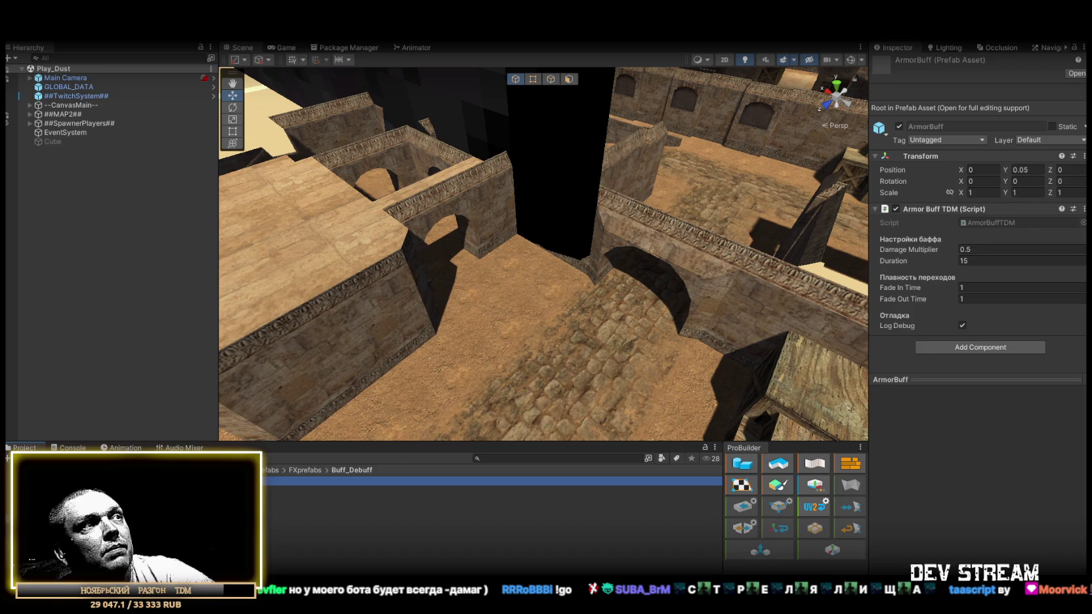
pyautogui.click(269, 490)
pyautogui.click(269, 500)
pyautogui.click(269, 518)
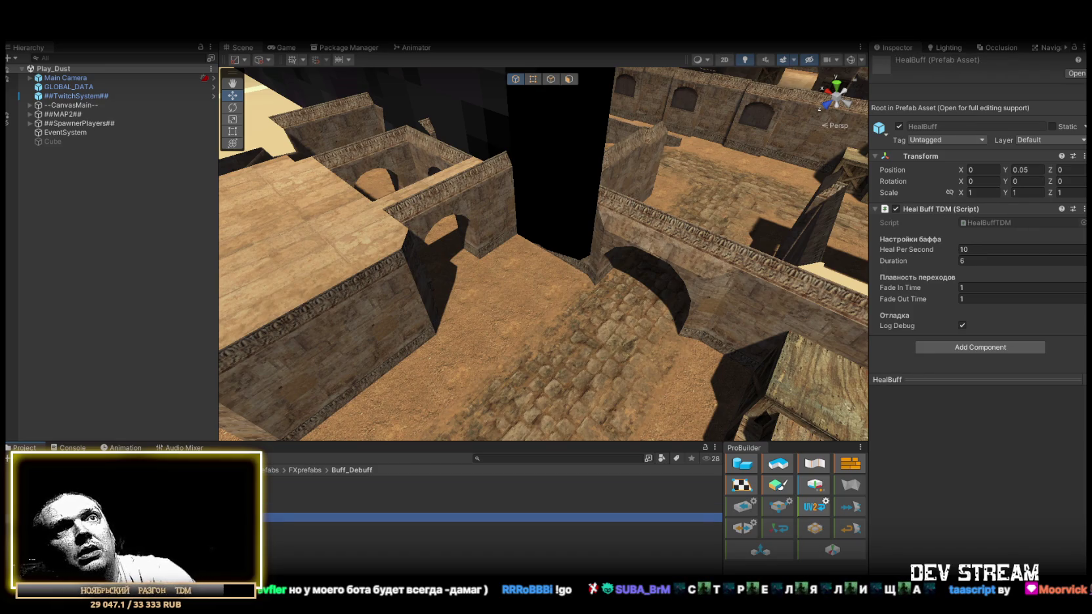
pyautogui.click(269, 527)
pyautogui.press('Up')
pyautogui.press('Up')
pyautogui.press('Up')
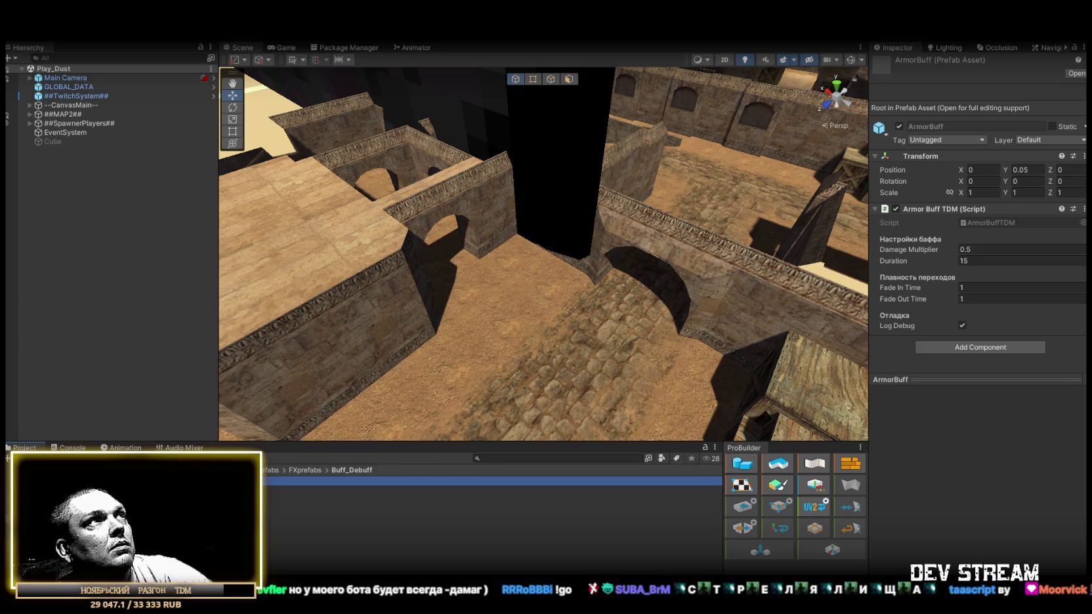
pyautogui.moveTo(459, 224); pyautogui.dragTo(452, 220)
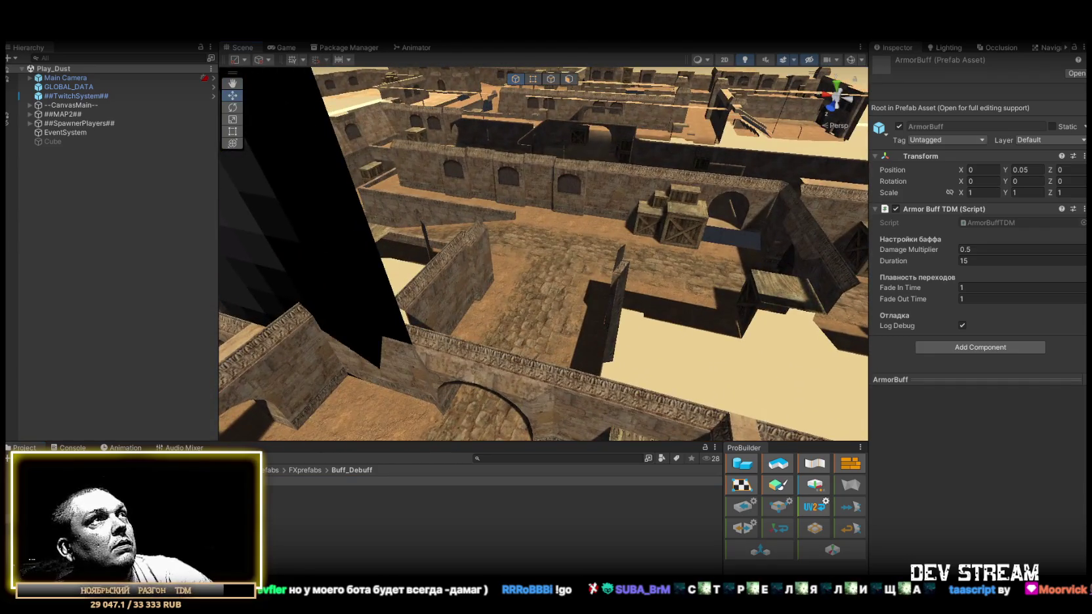
# Set Join Window Seconds to 60 in the Match Starter on ##TwitchSystem##.
pyautogui.click(195, 96)
pyautogui.scroll(-10, 1013, 372)
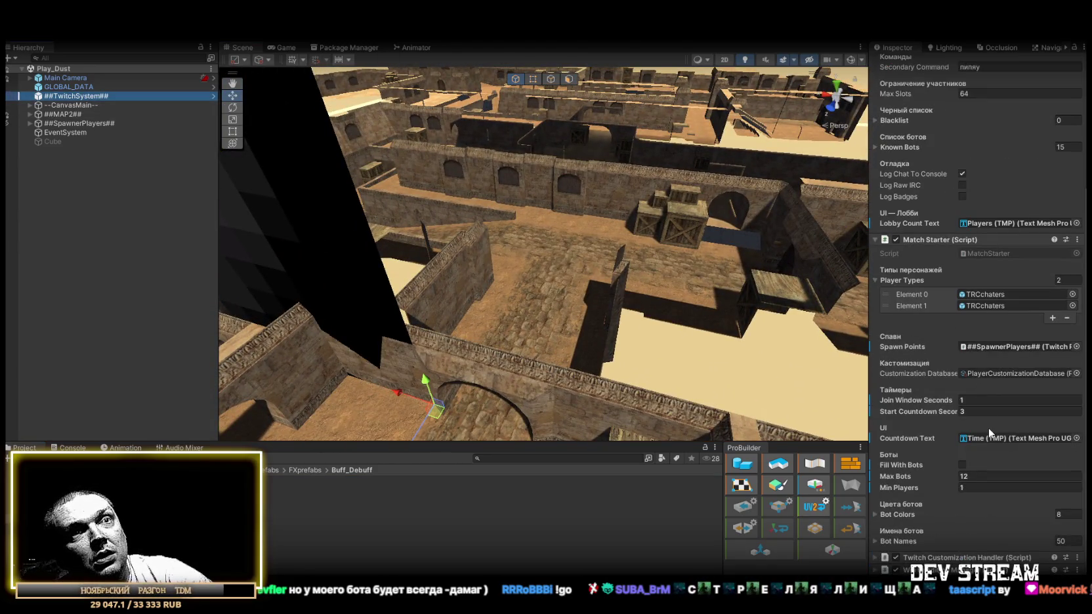
pyautogui.click(985, 487)
pyautogui.click(979, 401)
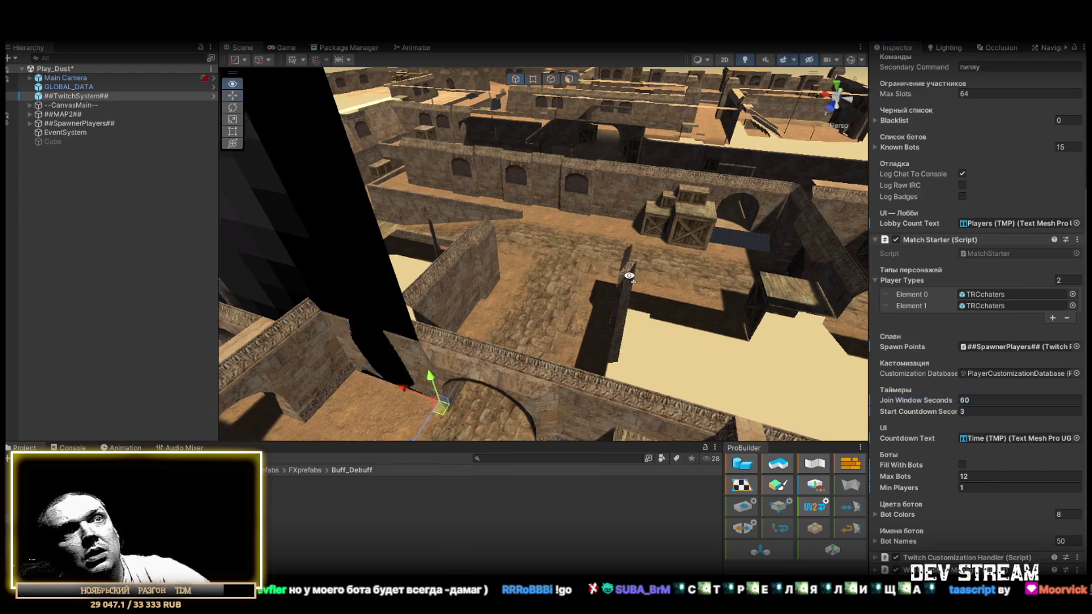
pyautogui.moveTo(610, 269); pyautogui.dragTo(637, 284)
pyautogui.scroll(5, 987, 134)
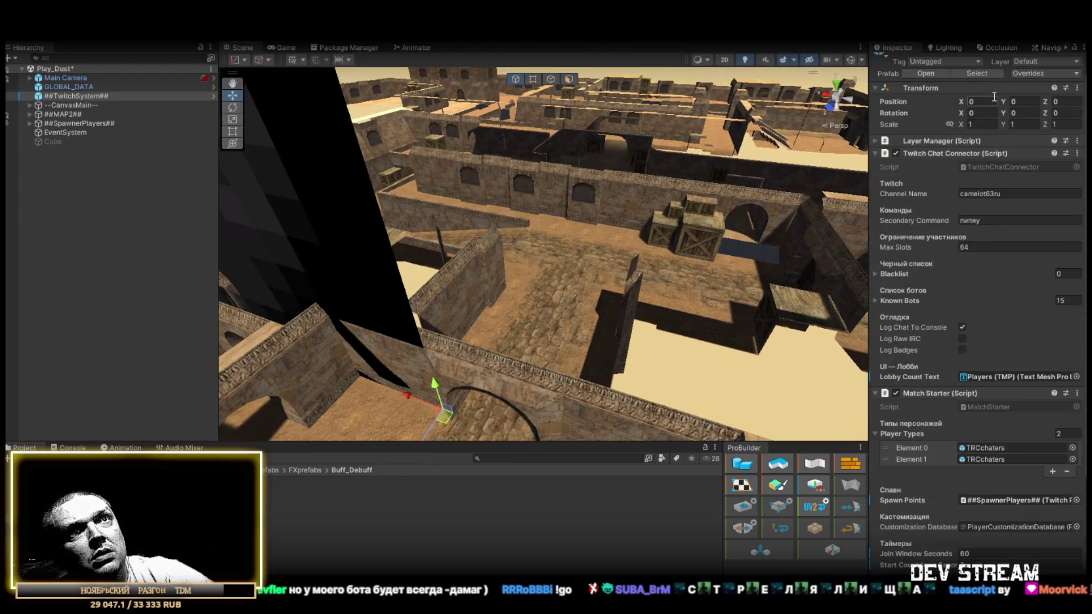
pyautogui.moveTo(735, 269); pyautogui.dragTo(550, 159)
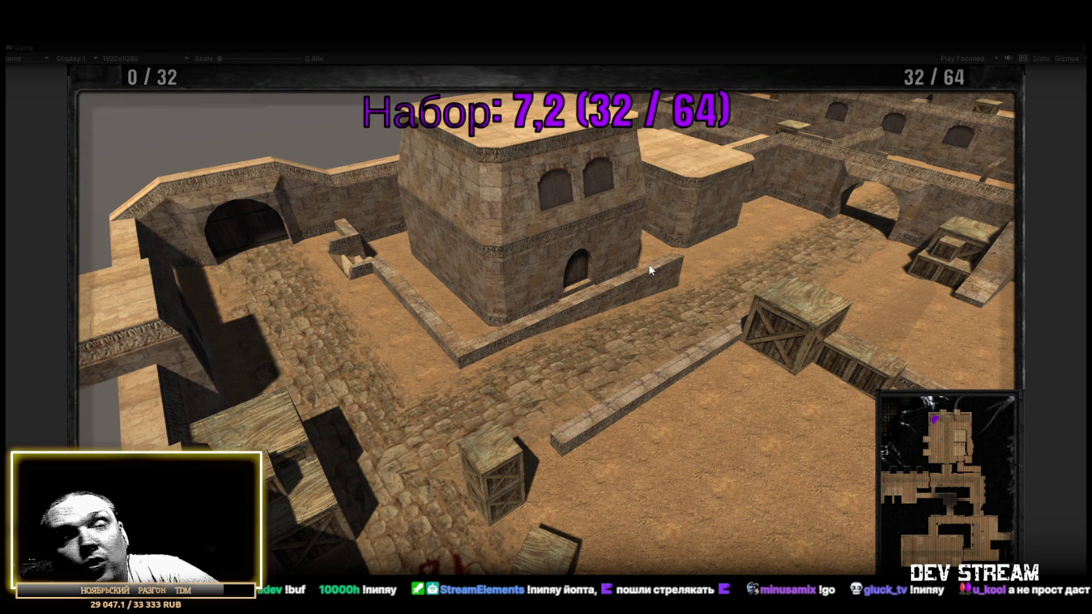
# Take control of the running Dust match's camera in the Game view.
pyautogui.click(691, 300)
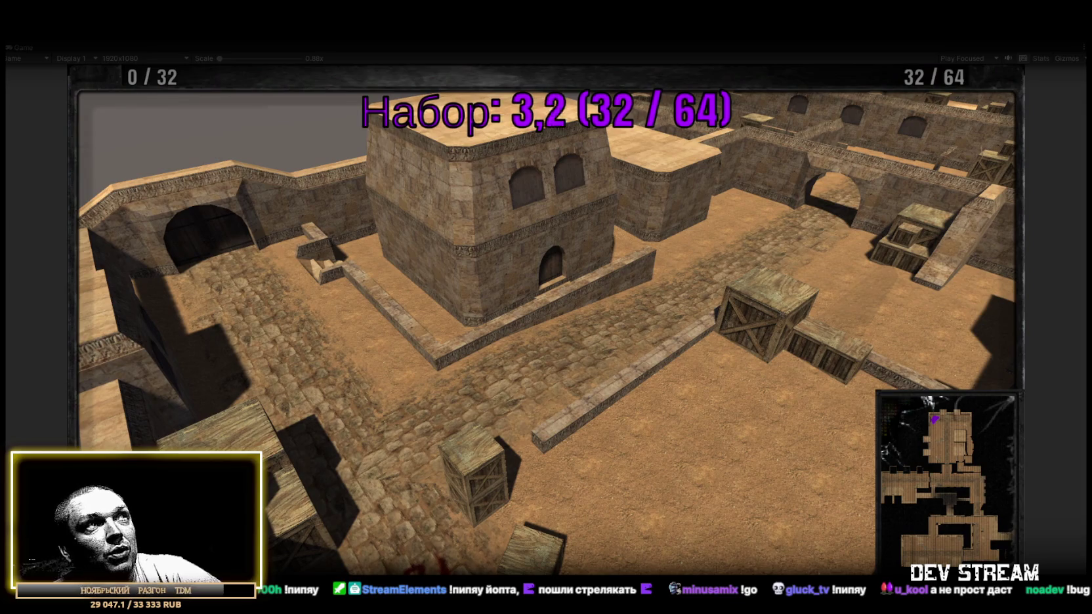
# Move the game camera across the map, then stop play mode after the scoreboard.
pyautogui.press('d')
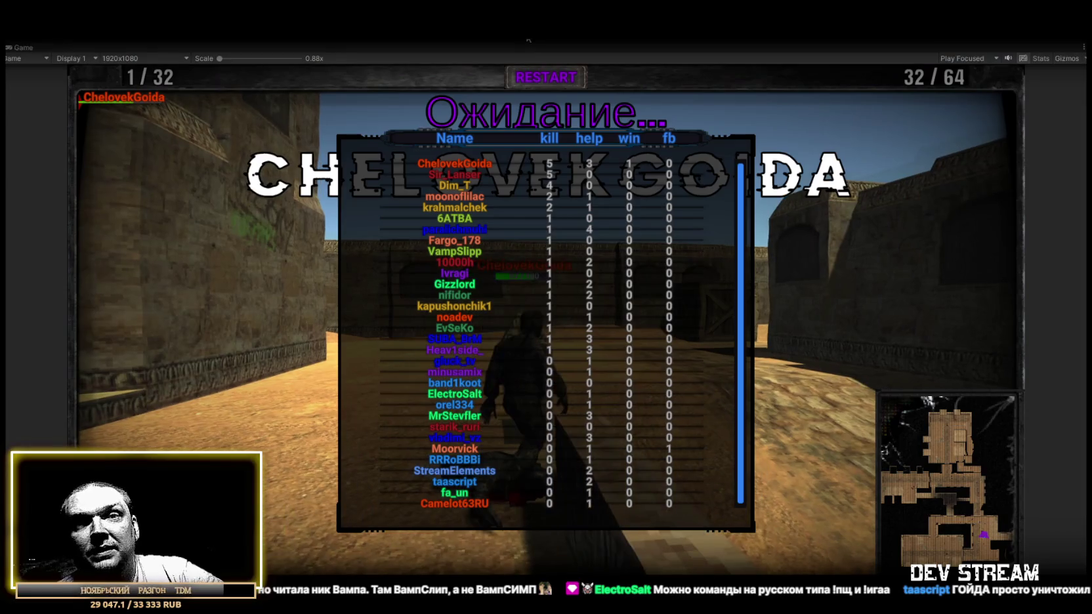
pyautogui.click(528, 40)
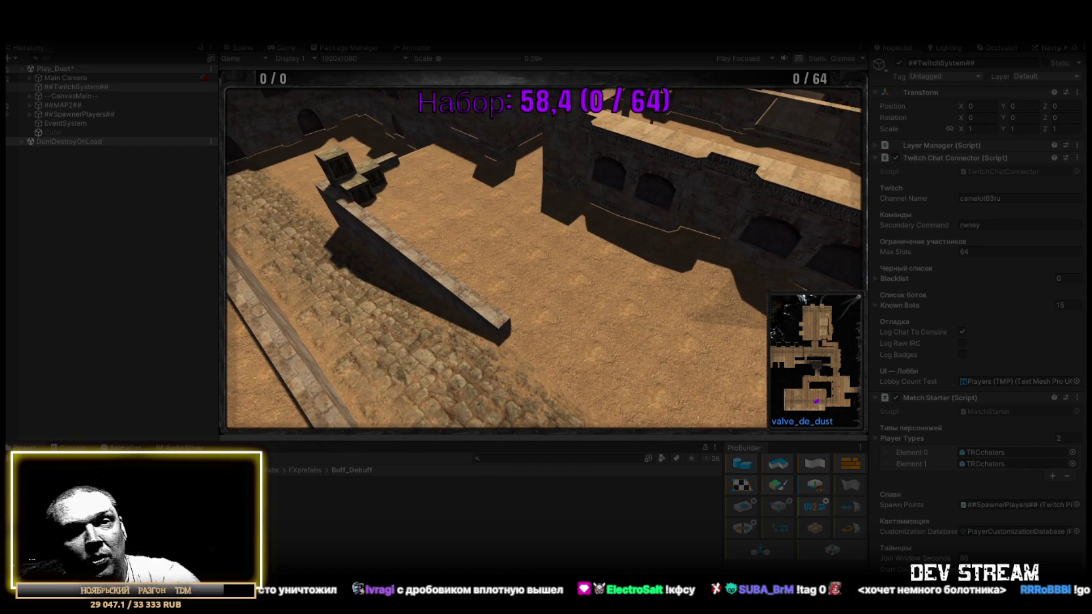
# Maximize the Game view during the match, then restore the full editor layout.
pyautogui.doubleClick(282, 47)
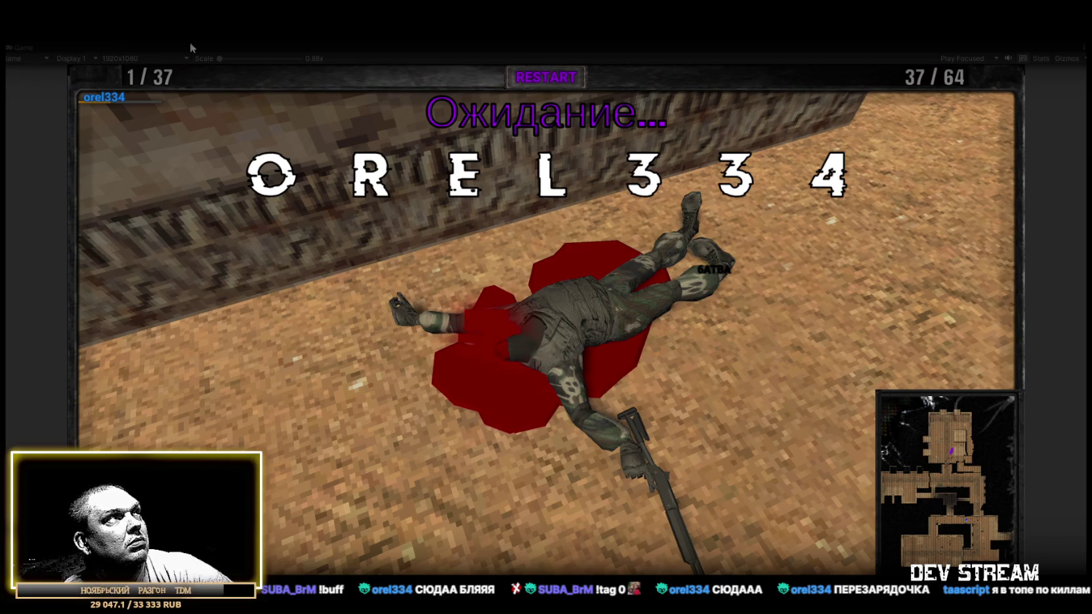
pyautogui.doubleClick(15, 51)
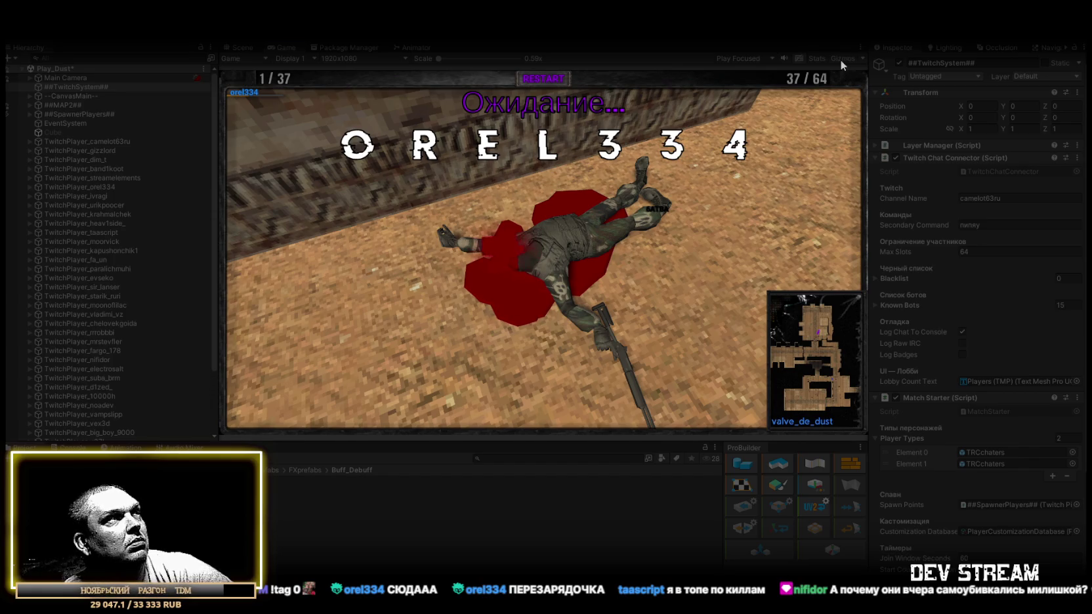
# In Scene view, fly to the dead soldier and select its Drops and DeadHead objects.
pyautogui.hotkey('ctrl', '1')
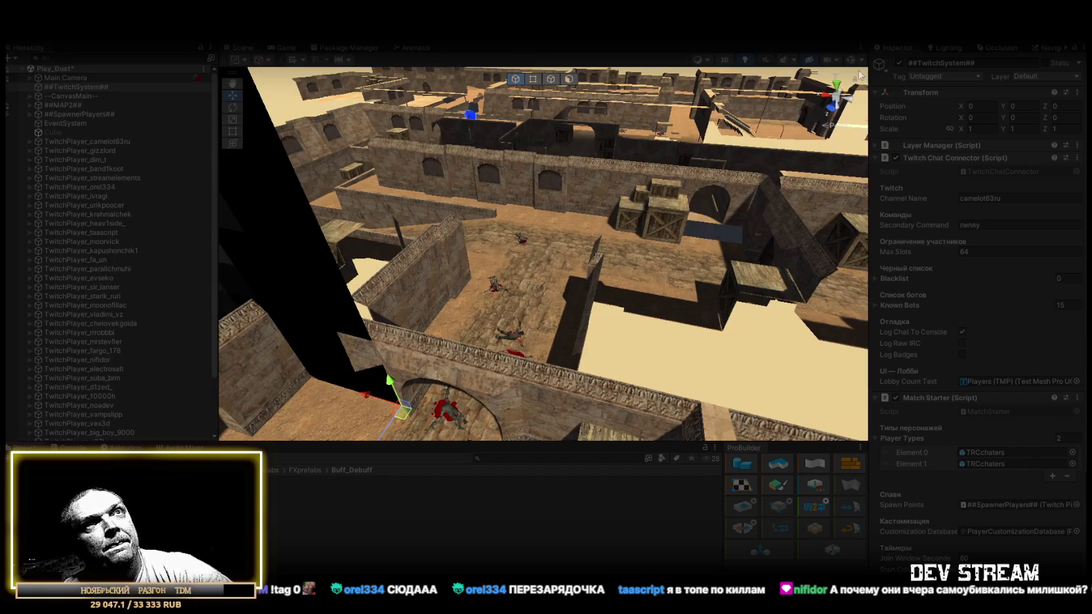
pyautogui.moveTo(847, 63)
pyautogui.mouseDown()
pyautogui.moveTo(499, 197)
pyautogui.moveTo(173, 279)
pyautogui.moveTo(400, 286)
pyautogui.moveTo(382, 251)
pyautogui.moveTo(533, 217)
pyautogui.mouseUp()
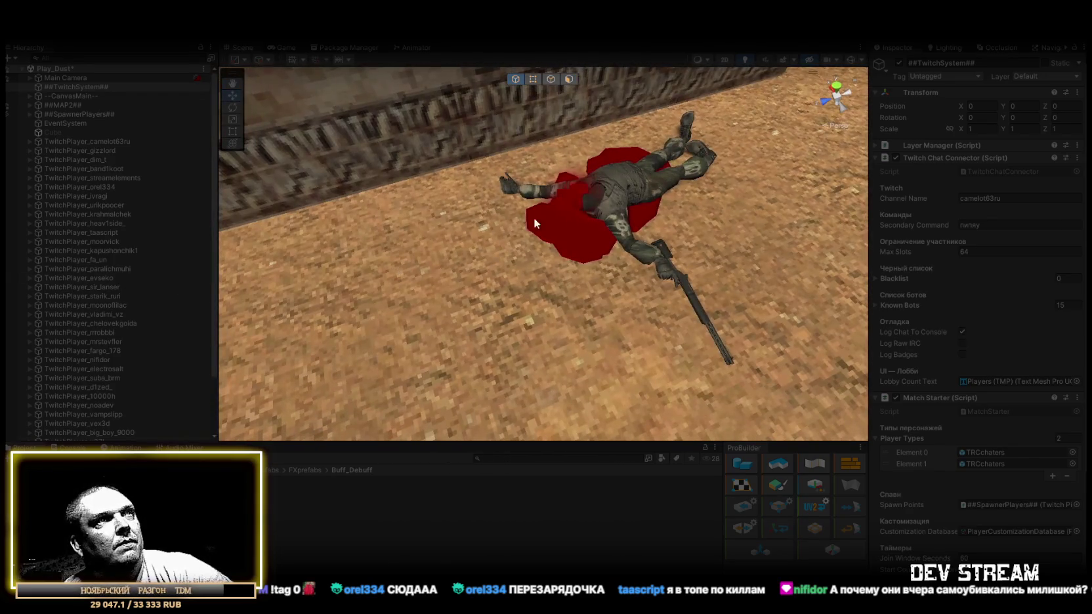
pyautogui.click(622, 189)
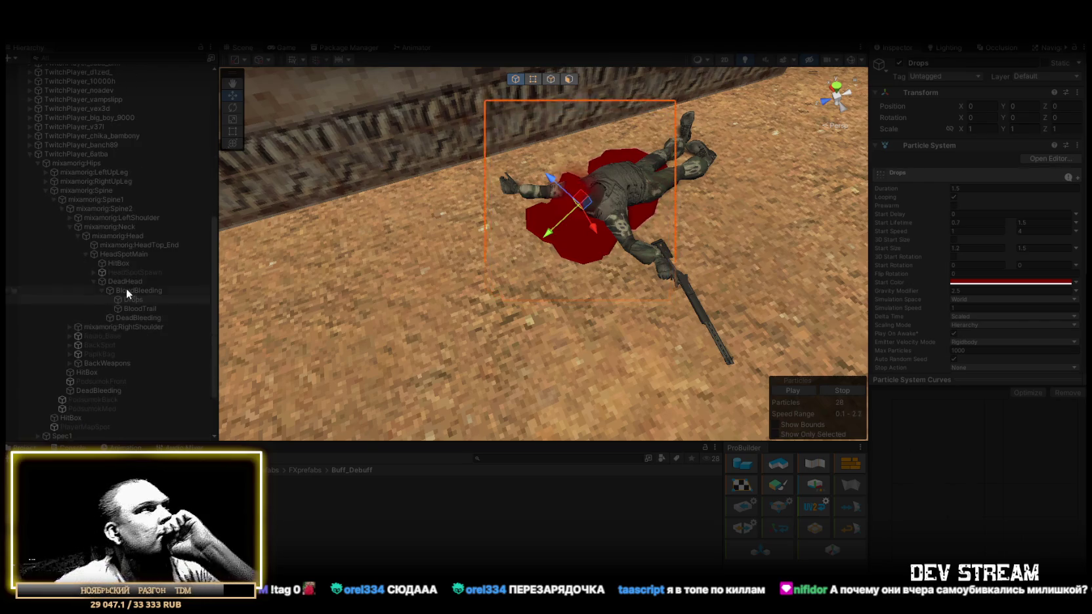
pyautogui.click(100, 284)
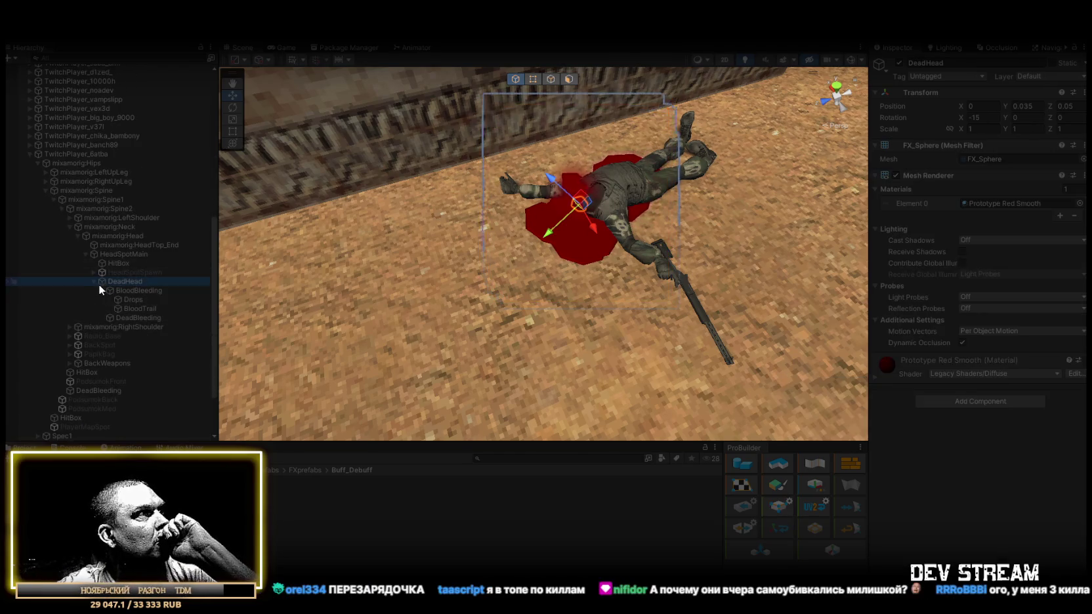
pyautogui.click(95, 281)
# Inspect HeadSpotSpawn and the head HitBox's Hit Effect settings, then return to the game.
pyautogui.click(130, 272)
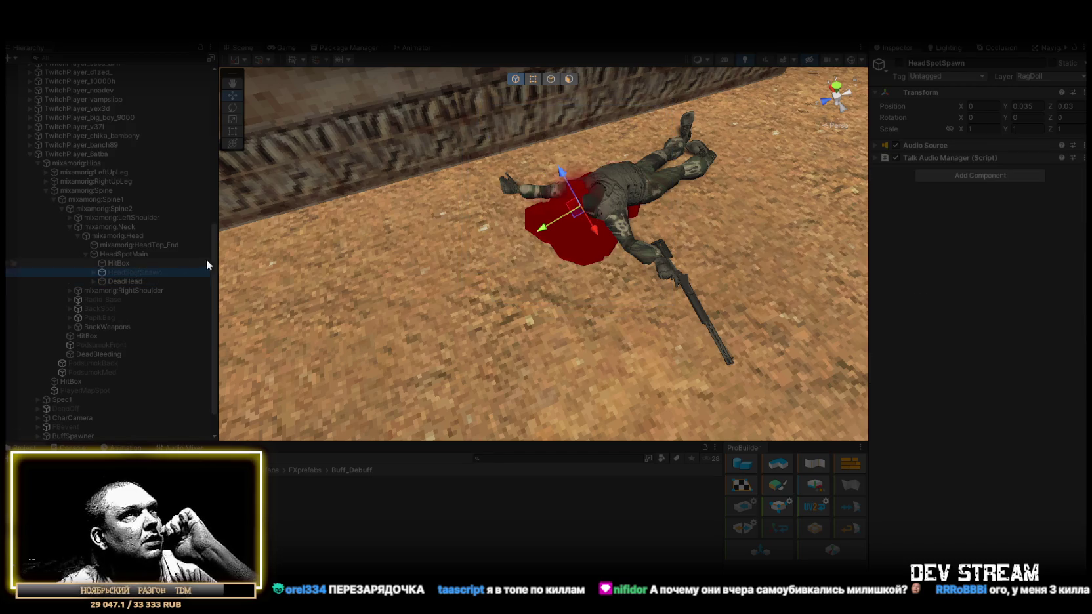
pyautogui.click(145, 264)
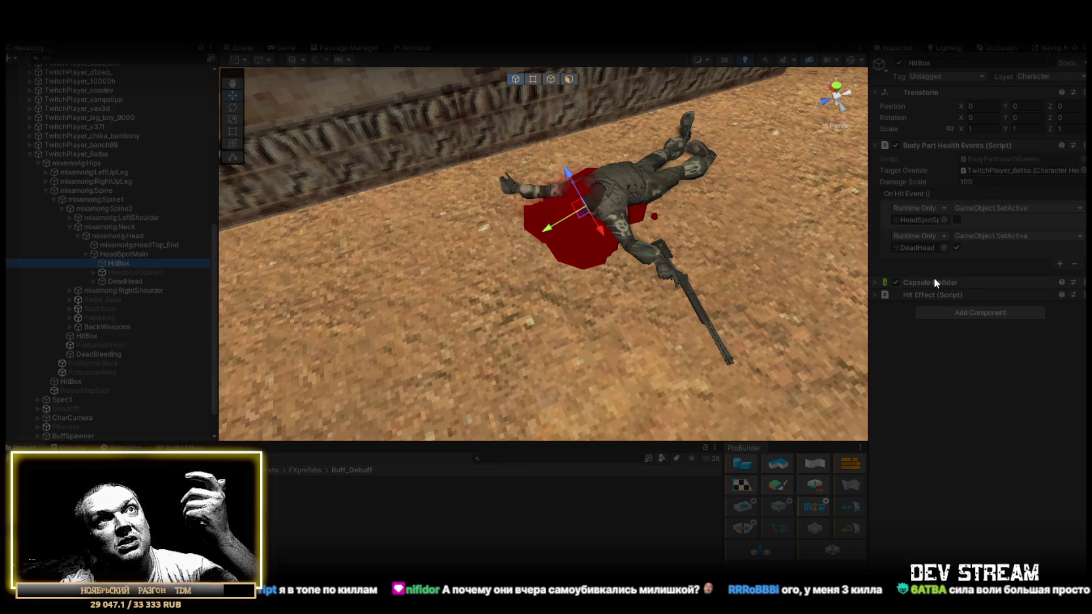
pyautogui.click(877, 295)
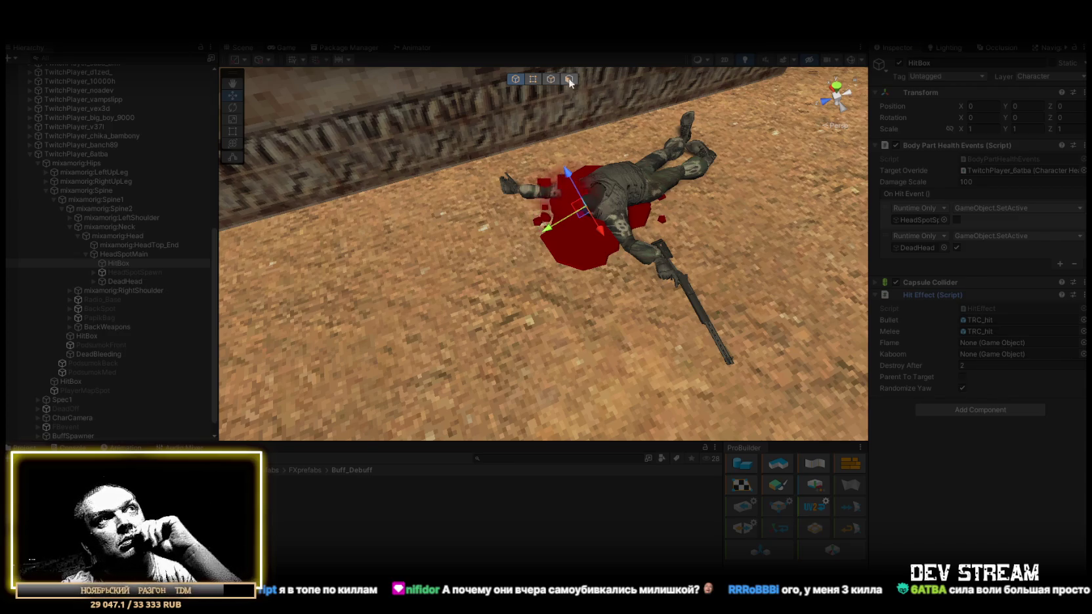
pyautogui.click(285, 49)
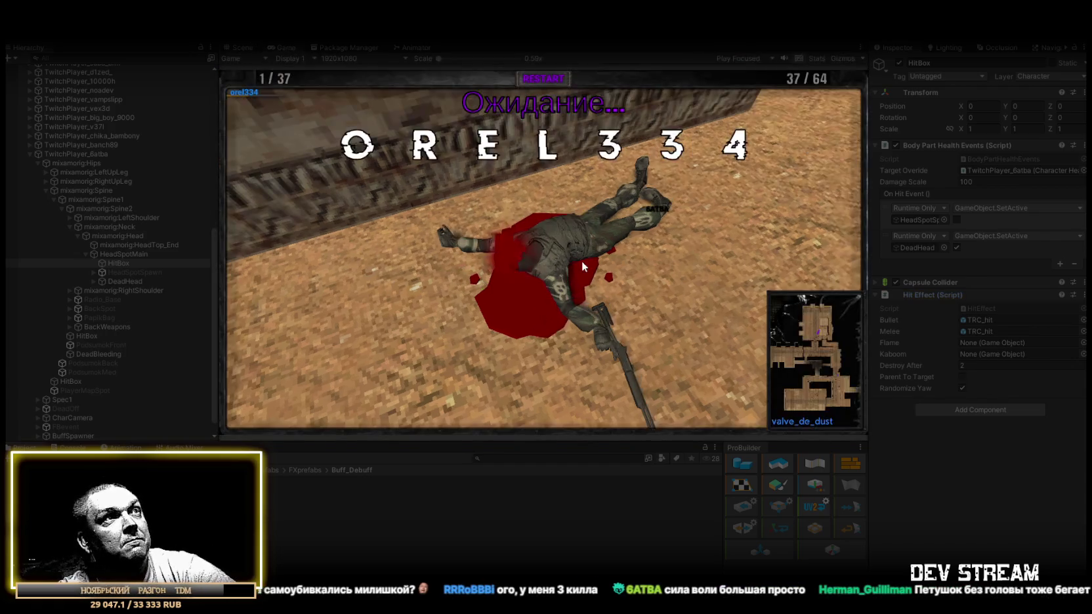
# Maximize the game, scroll through the Tab kill leaderboard, then stop the match.
pyautogui.doubleClick(286, 46)
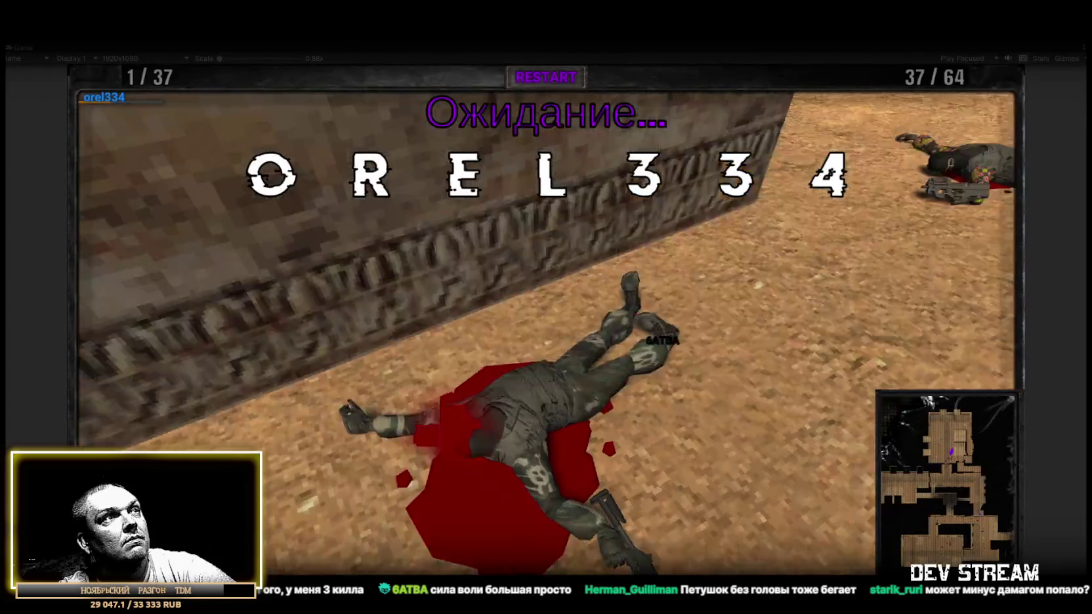
pyautogui.press('Tab')
pyautogui.scroll(3, 586, 380)
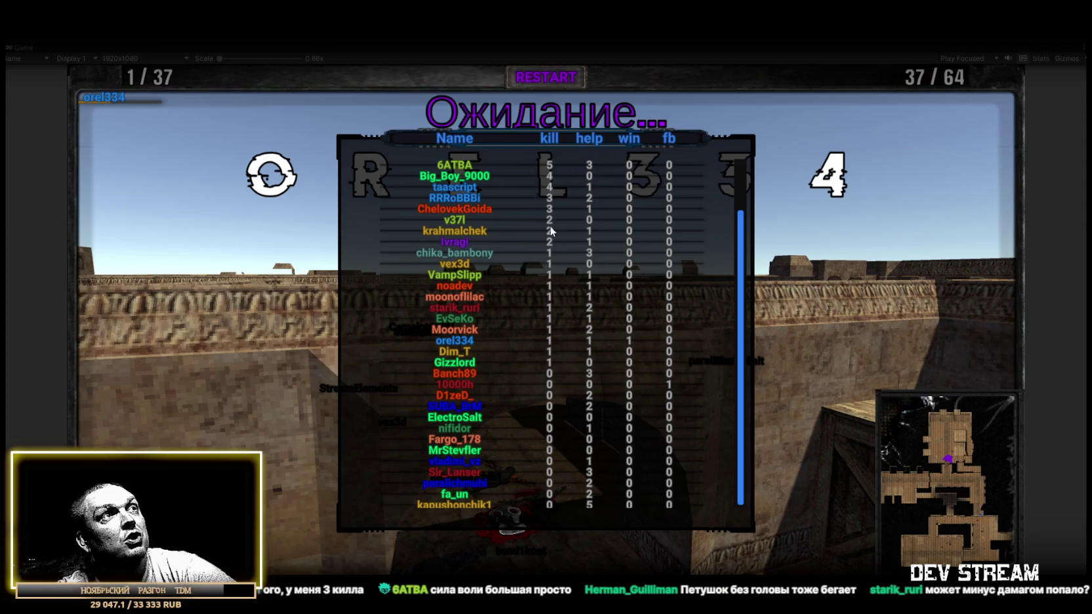
pyautogui.scroll(-4, 615, 447)
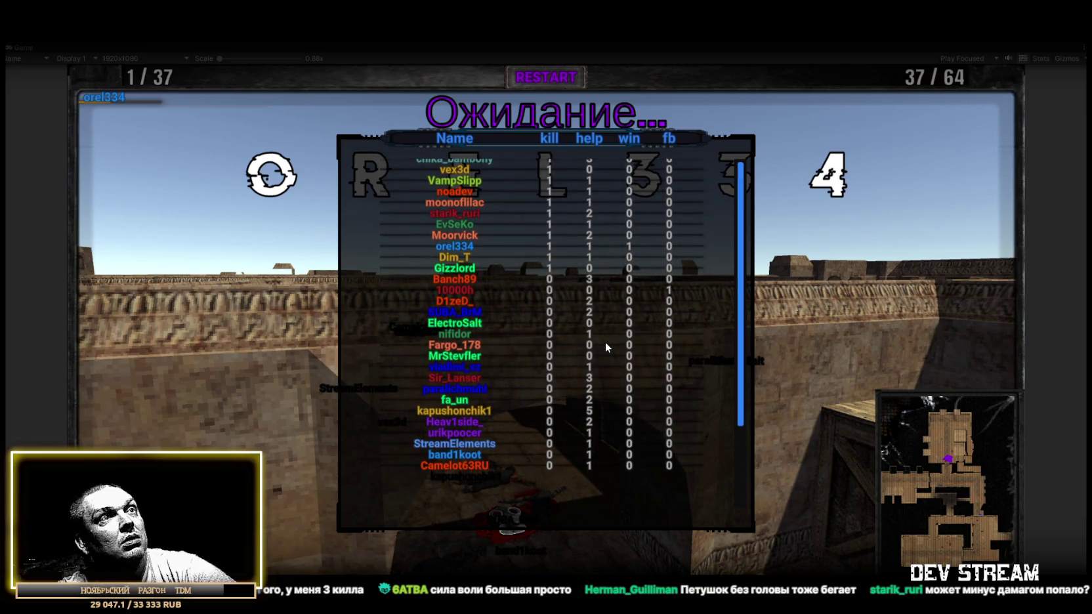
pyautogui.scroll(3, 605, 342)
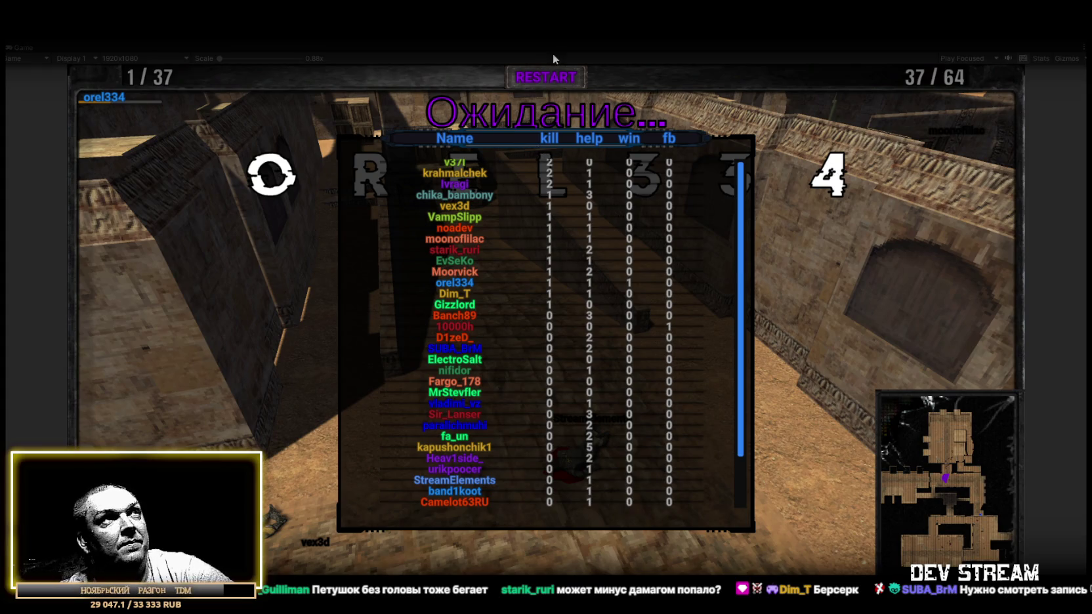
pyautogui.click(531, 40)
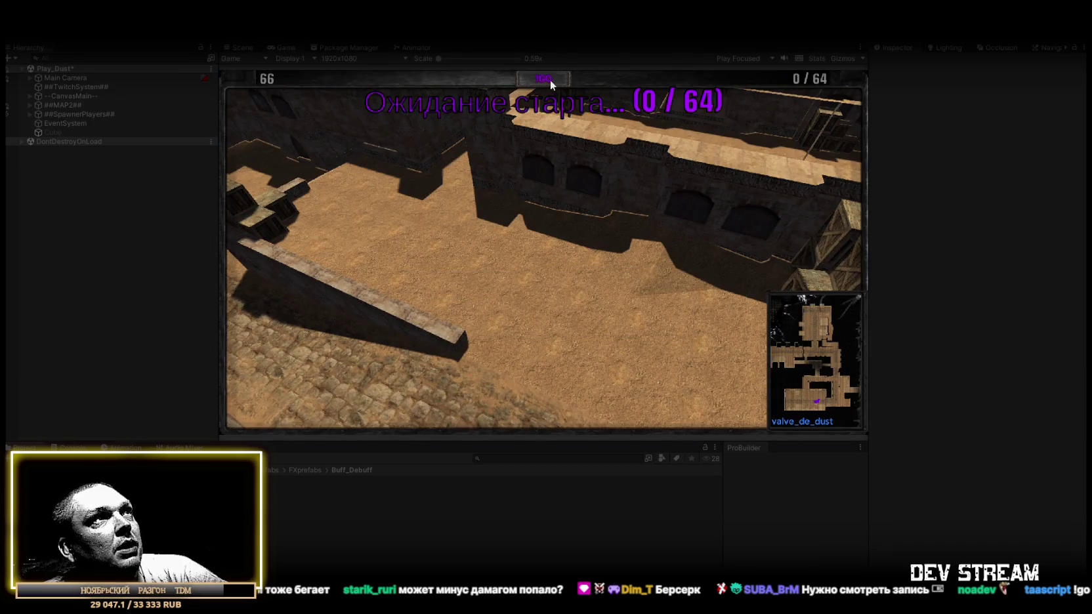
# Start the Dust match countdown in a maximized Game view, then exit play mode.
pyautogui.click(550, 80)
pyautogui.doubleClick(289, 47)
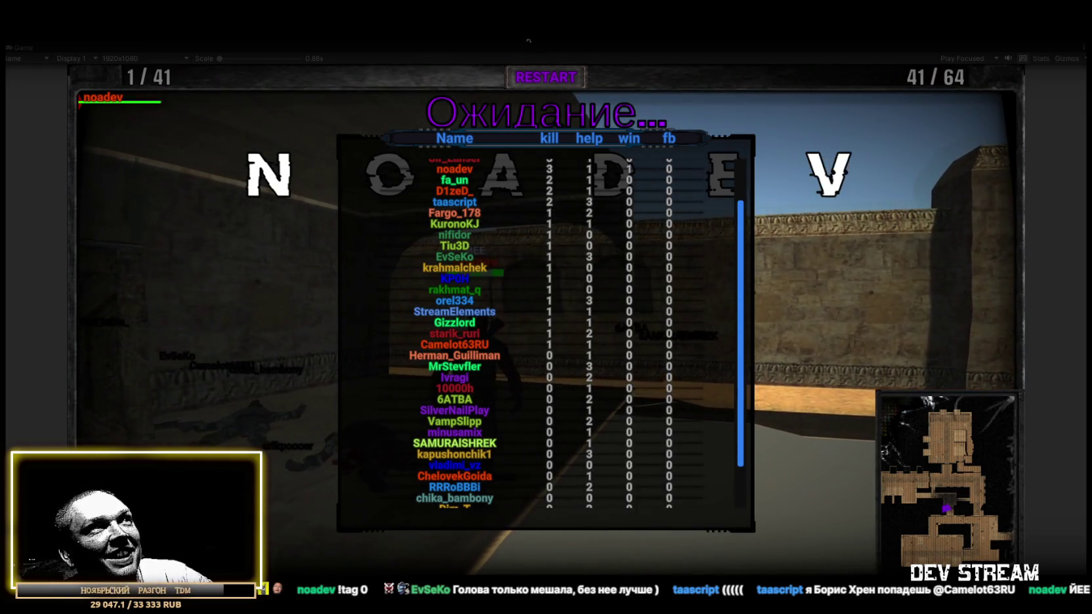
pyautogui.hotkey('ctrl', 'p')
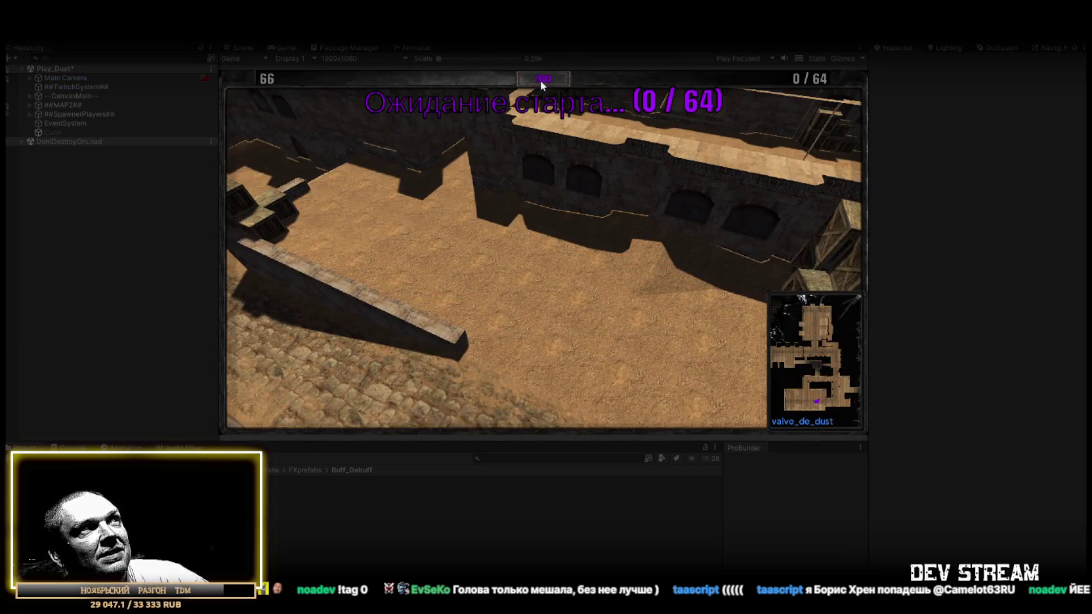
# Play the Dust scene maximized with an overhead camera, scroll the scoreboard, then stop.
pyautogui.click(542, 80)
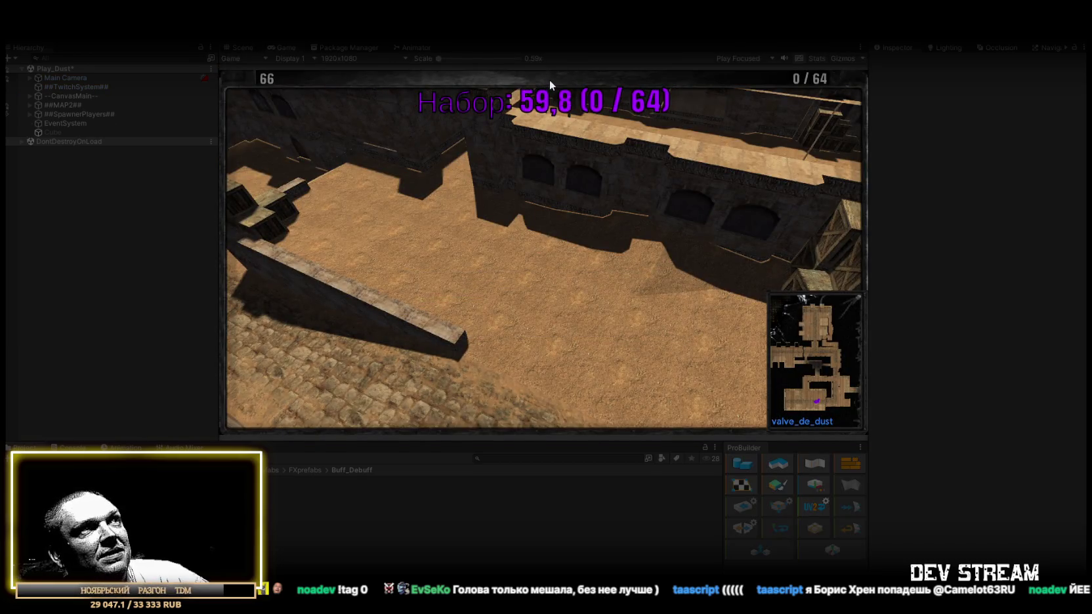
pyautogui.doubleClick(284, 45)
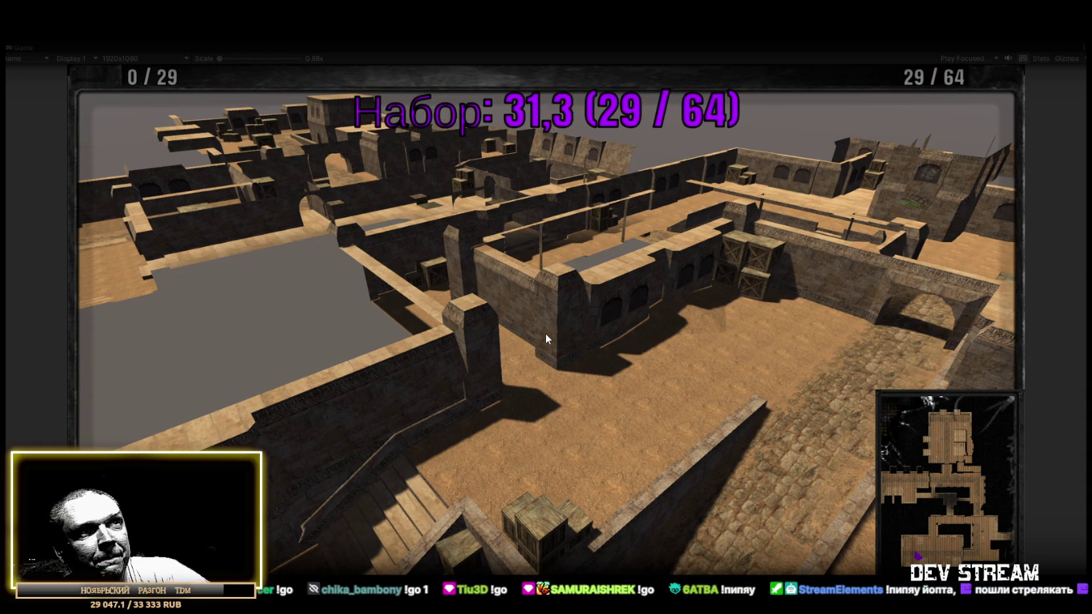
pyautogui.click(638, 335)
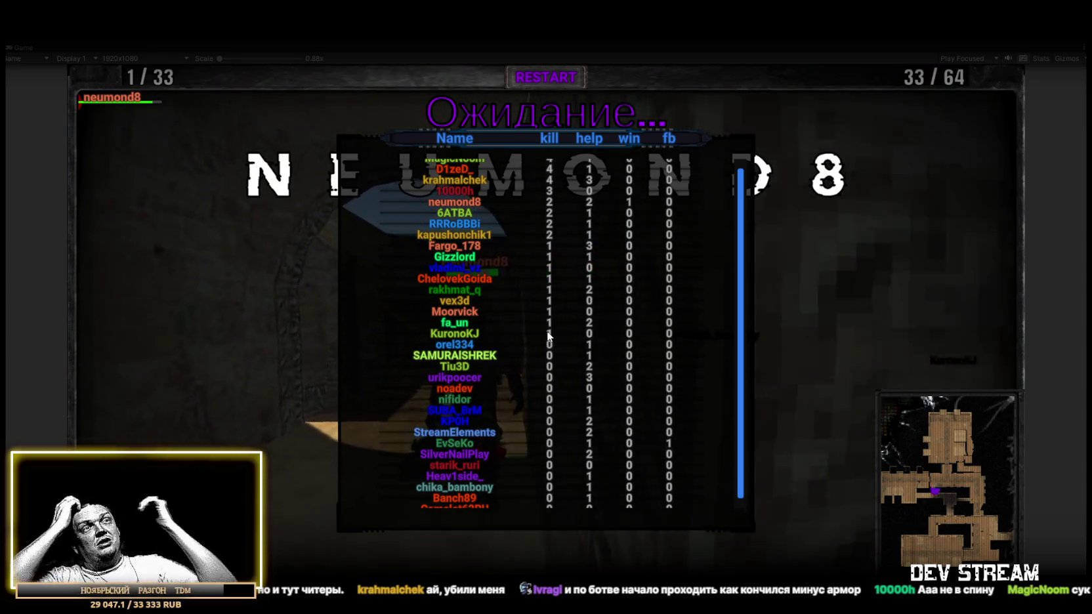
pyautogui.scroll(2, 604, 328)
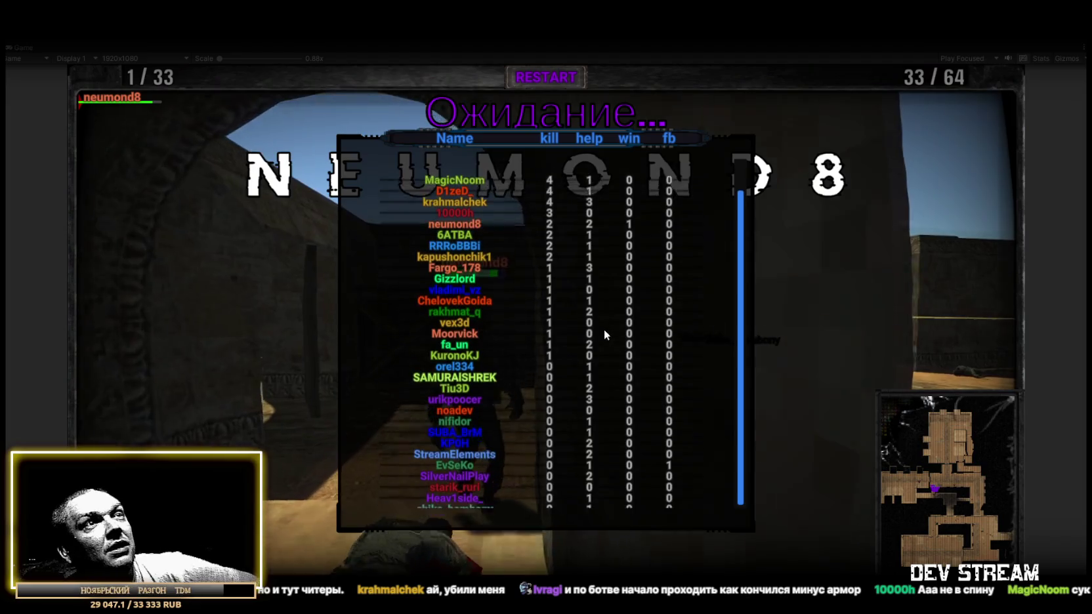
pyautogui.scroll(-1, 598, 321)
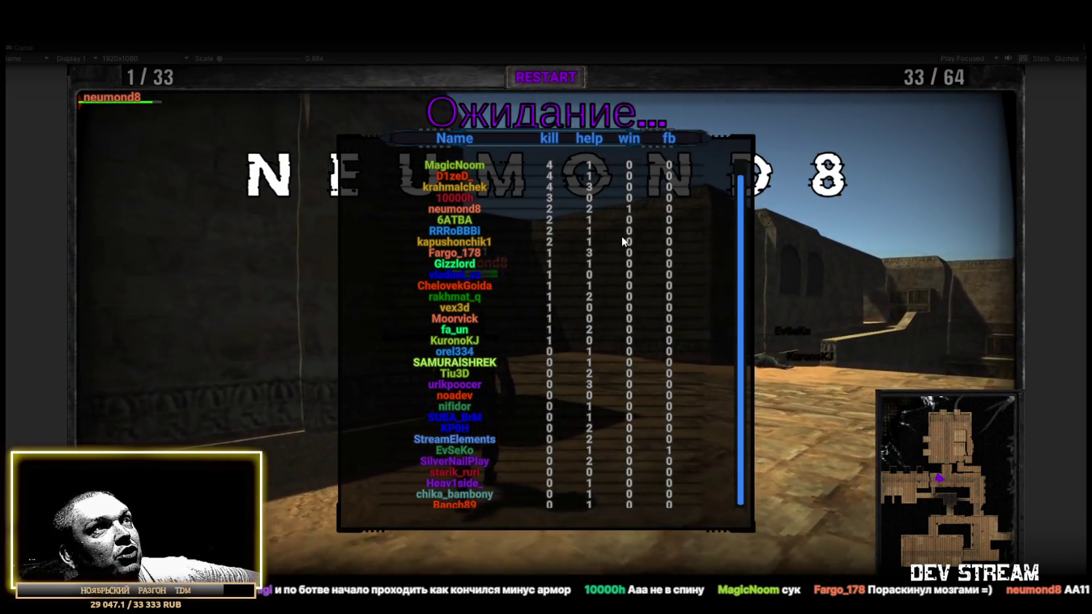
pyautogui.scroll(-1, 621, 236)
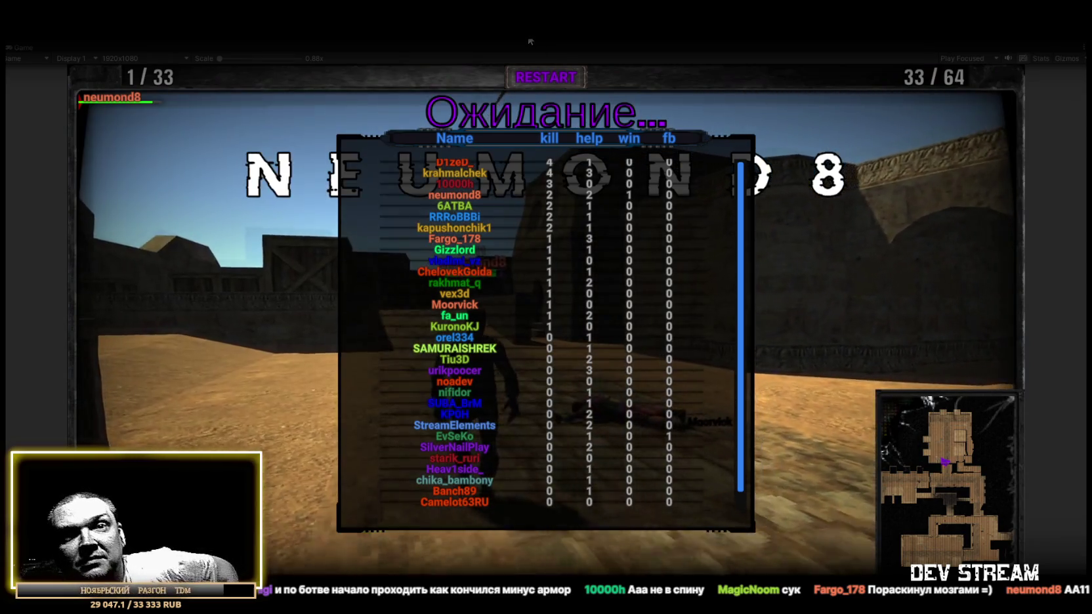
pyautogui.click(532, 41)
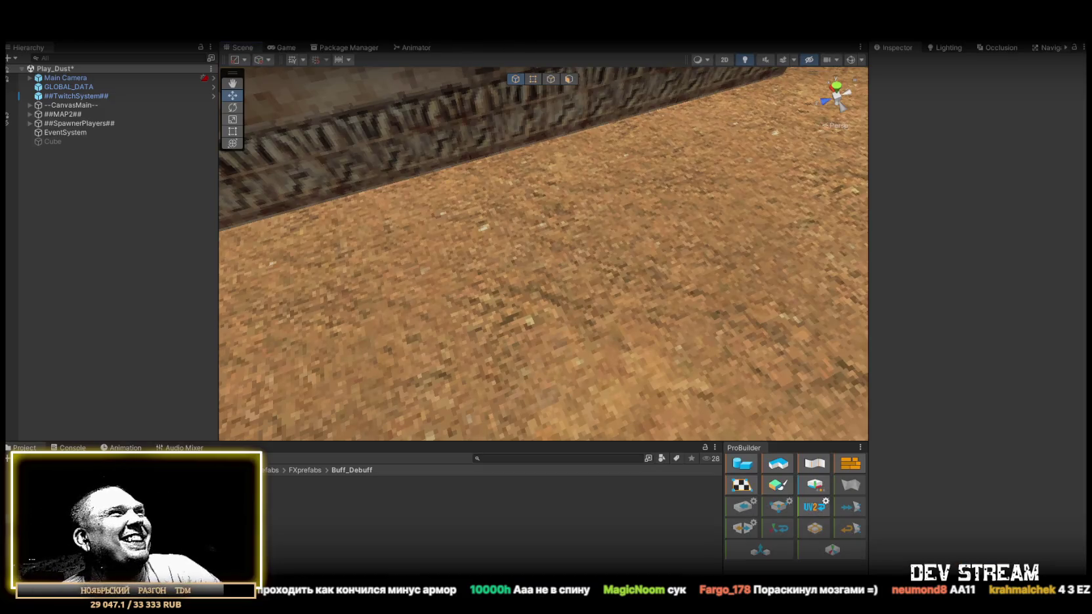
# Open the Play_0_Menu.unity scene from Assets/!Data/!SceneRdy.
pyautogui.click(16, 32)
pyautogui.click(40, 52)
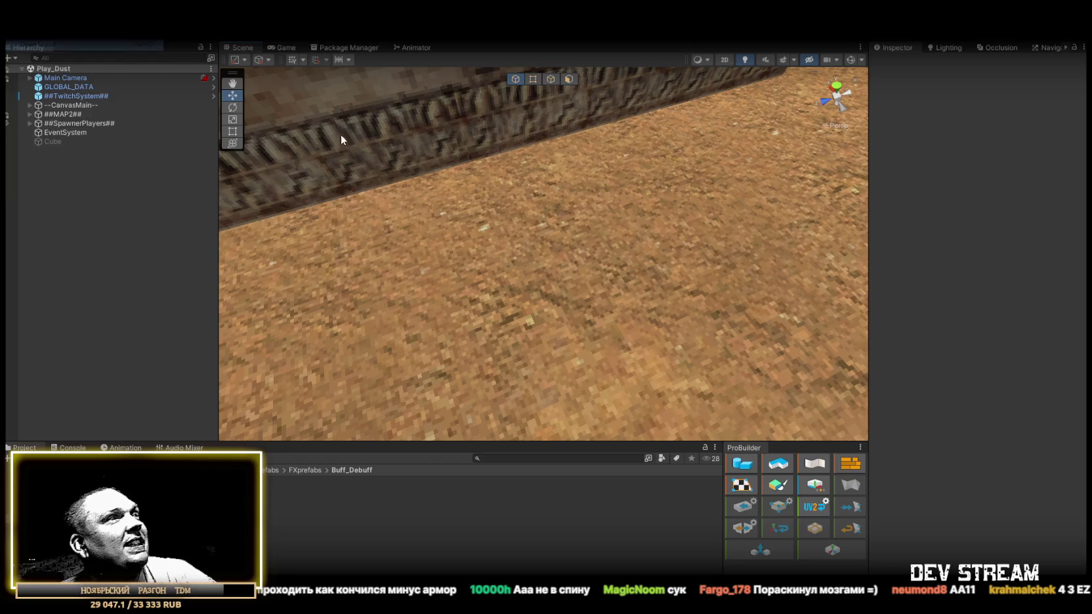
pyautogui.doubleClick(391, 253)
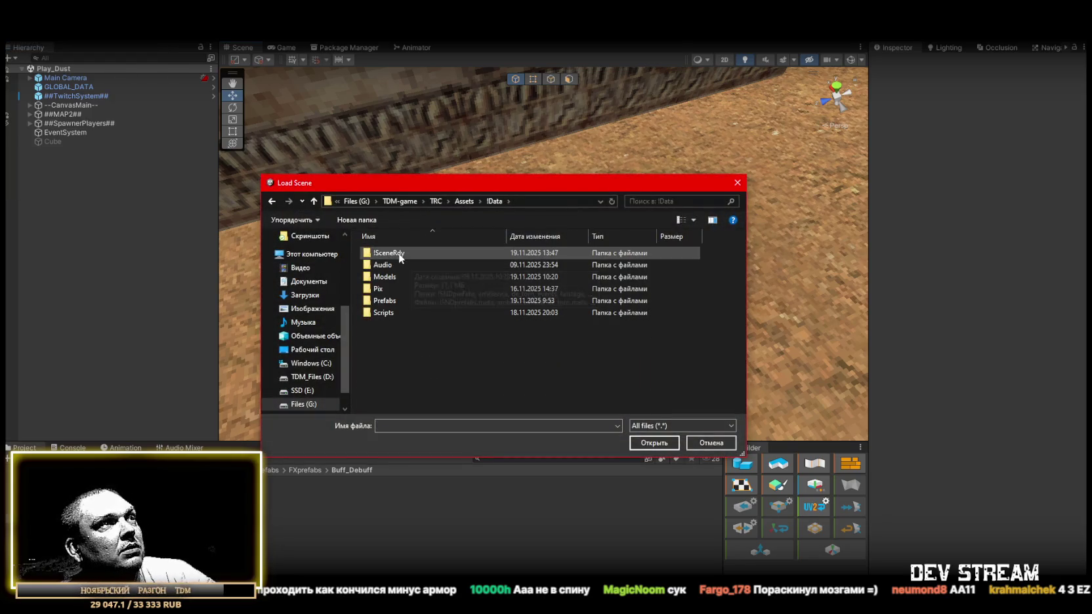
pyautogui.doubleClick(398, 254)
pyautogui.click(402, 291)
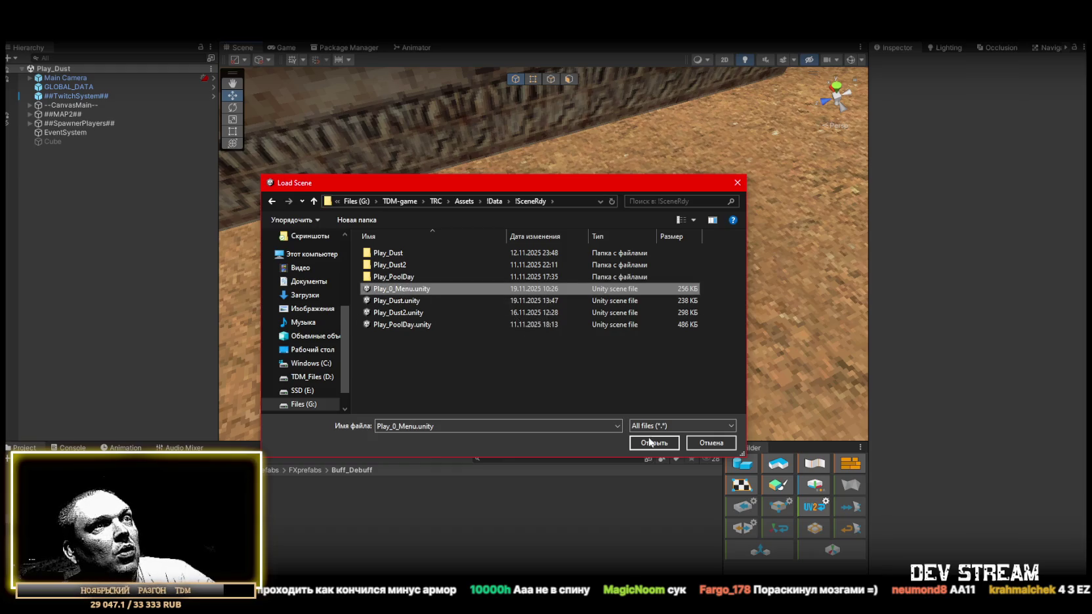
pyautogui.click(649, 442)
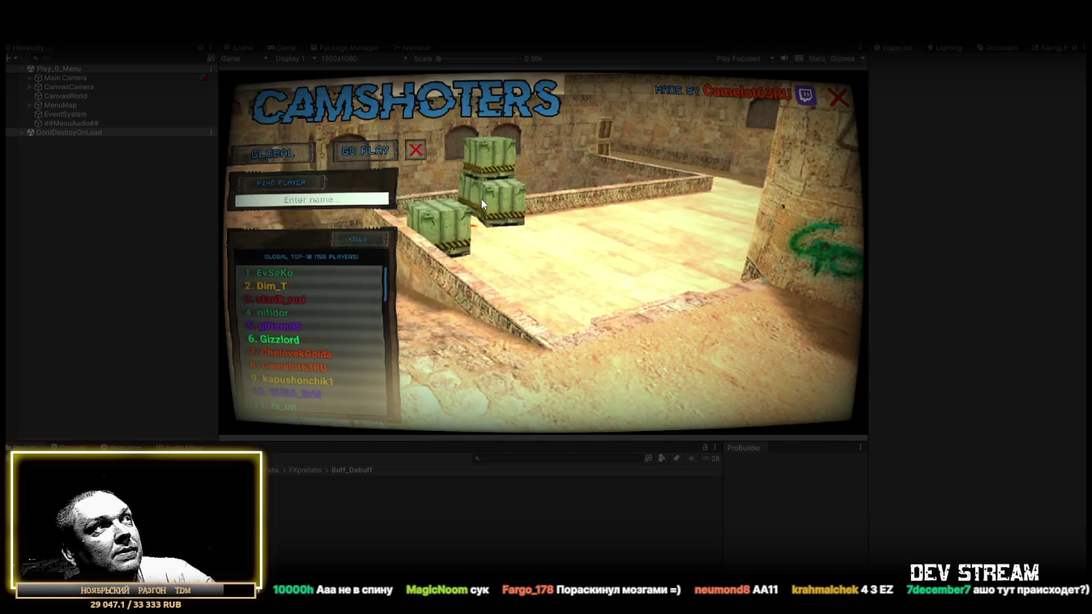
# Maximize the Game view, view the top three players' profiles, then sort the leaderboard by DAMAGE.
pyautogui.click(279, 272)
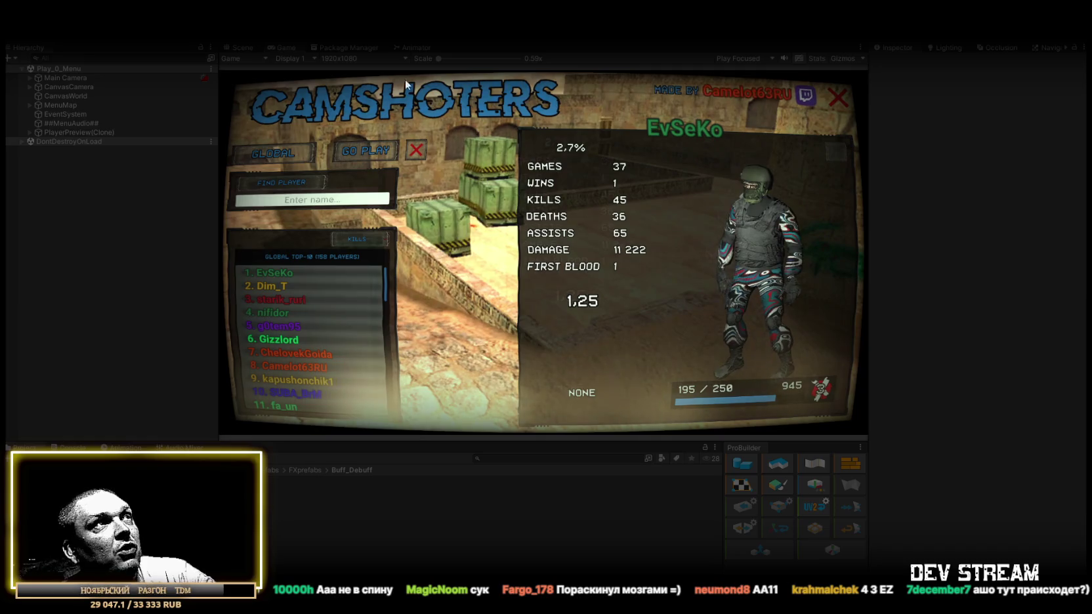
pyautogui.doubleClick(285, 46)
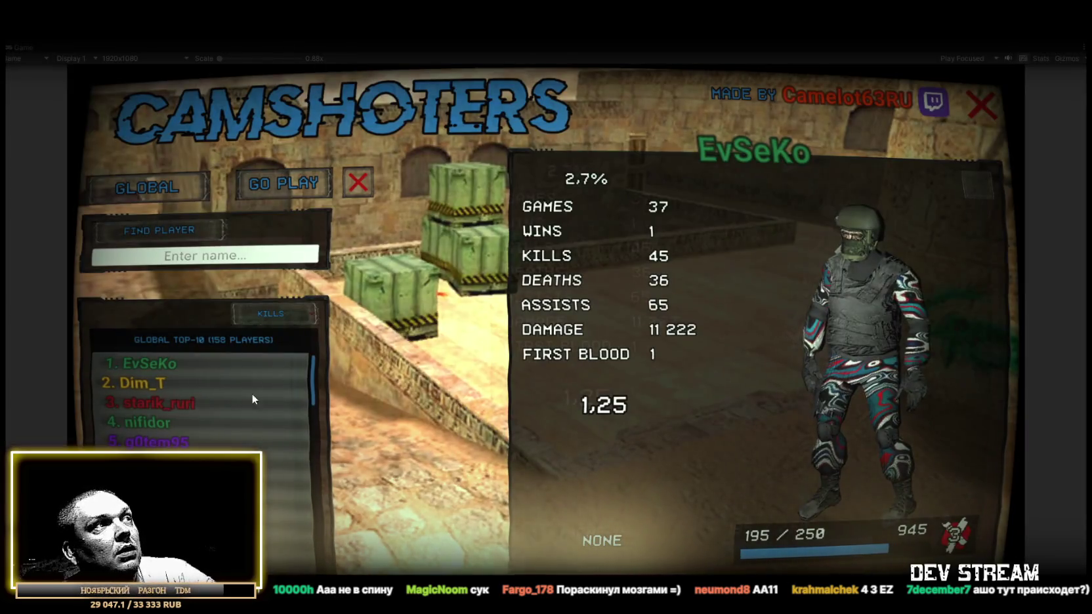
pyautogui.click(145, 381)
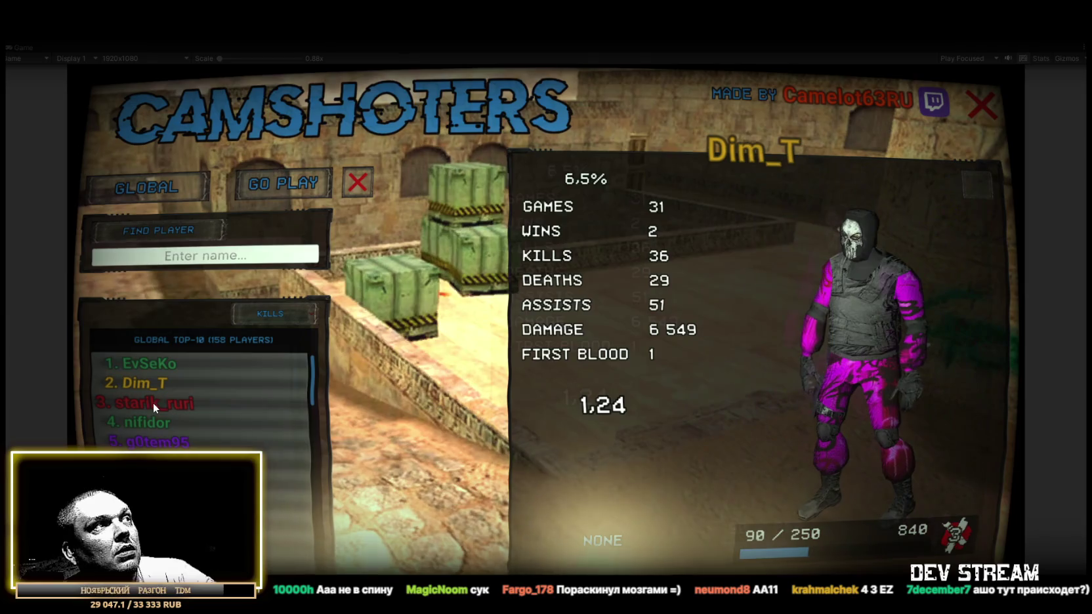
pyautogui.click(153, 403)
pyautogui.click(293, 312)
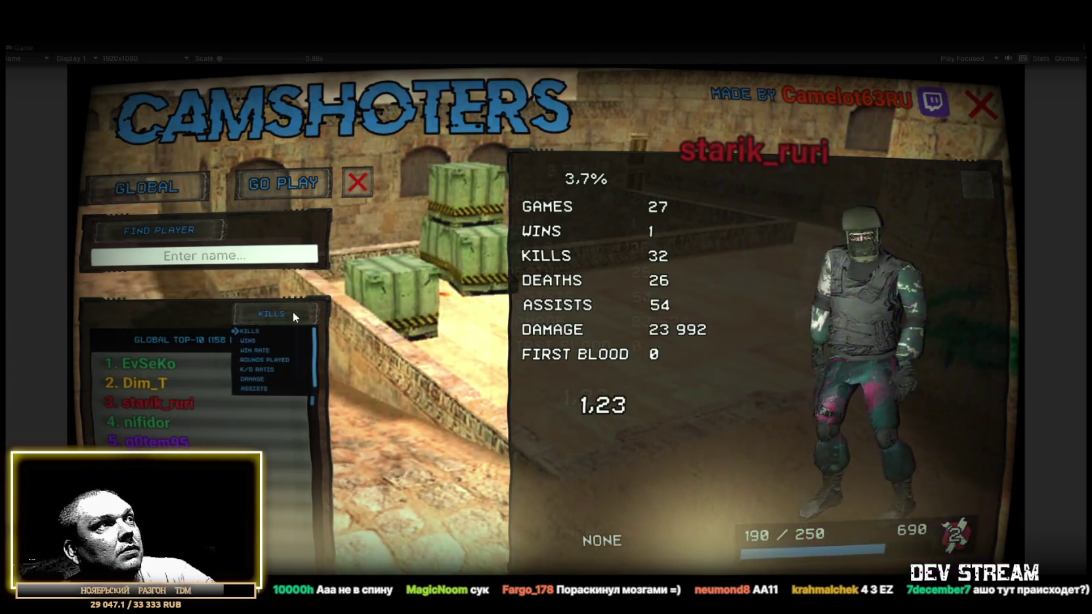
pyautogui.click(259, 378)
# Compare the damage top three's profiles, ending on the leader's (32 kills, 23 902 damage).
pyautogui.click(160, 365)
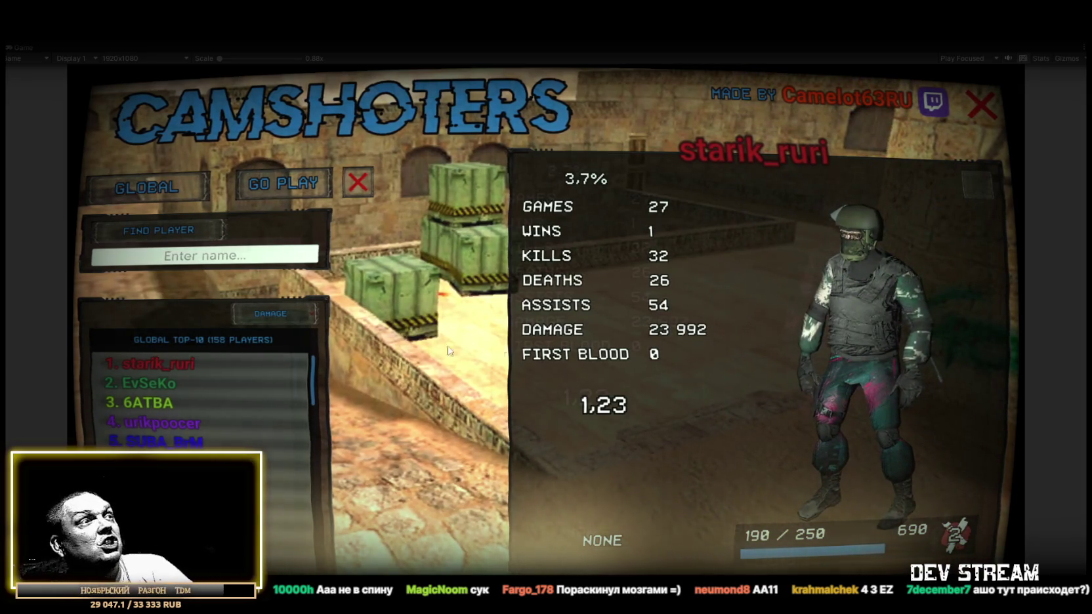
pyautogui.click(158, 385)
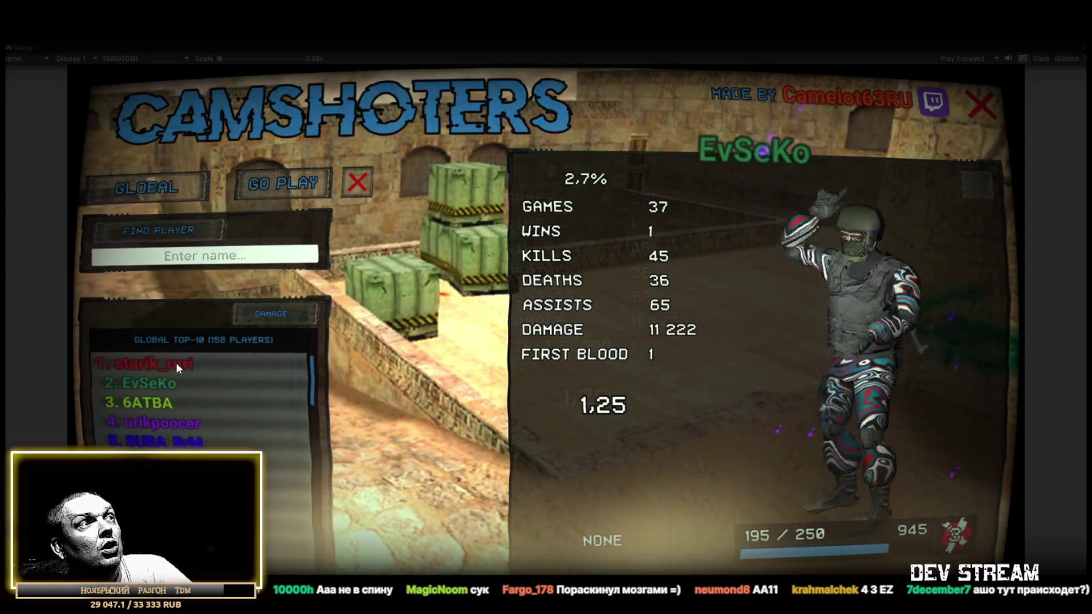
pyautogui.click(176, 363)
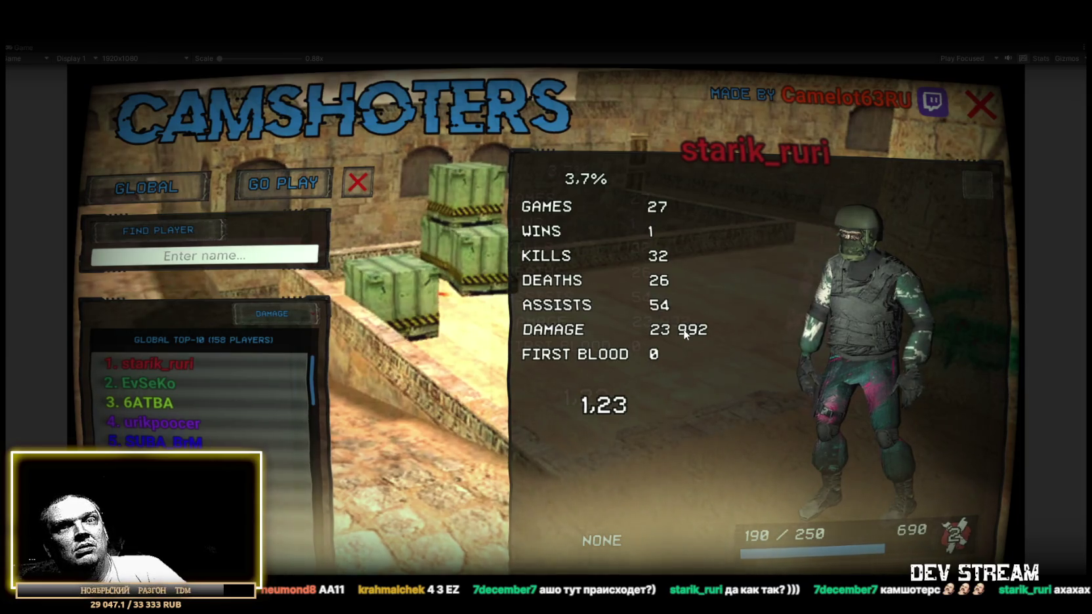
pyautogui.click(157, 385)
pyautogui.click(143, 404)
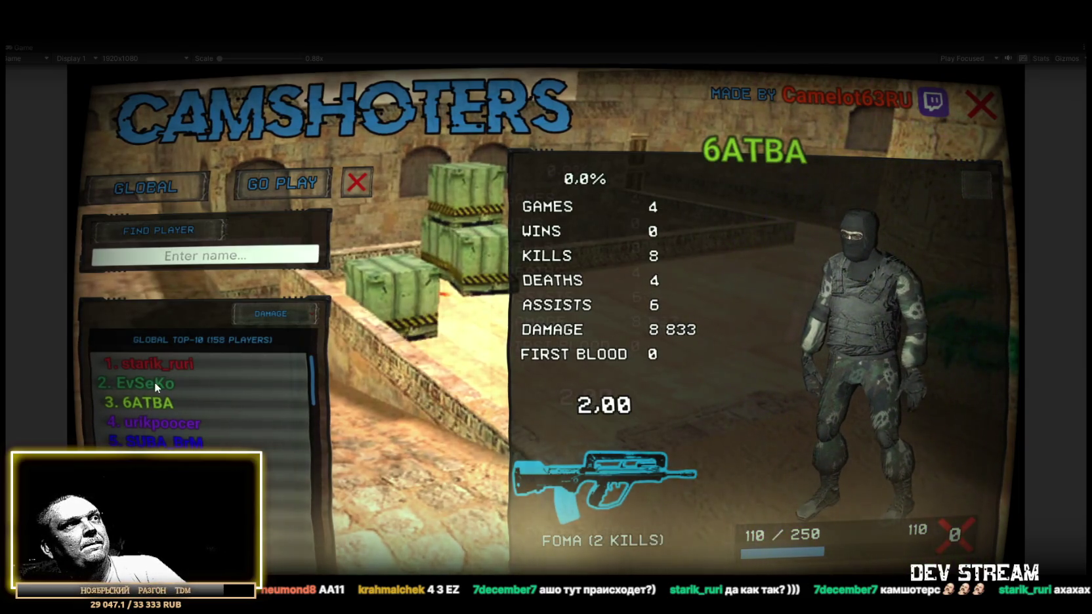
pyautogui.click(156, 380)
pyautogui.click(160, 365)
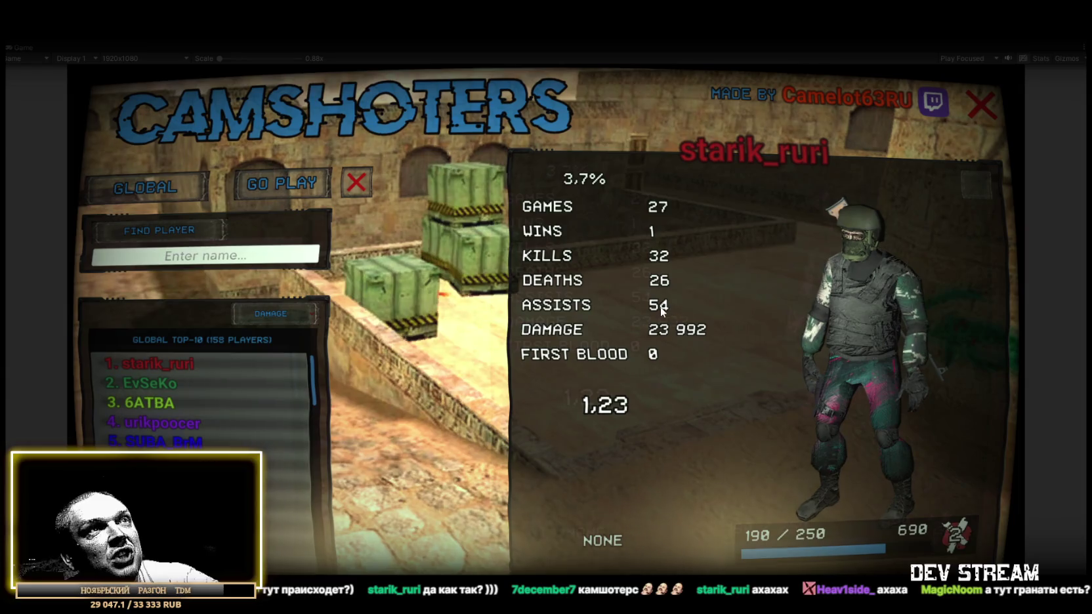
pyautogui.click(152, 385)
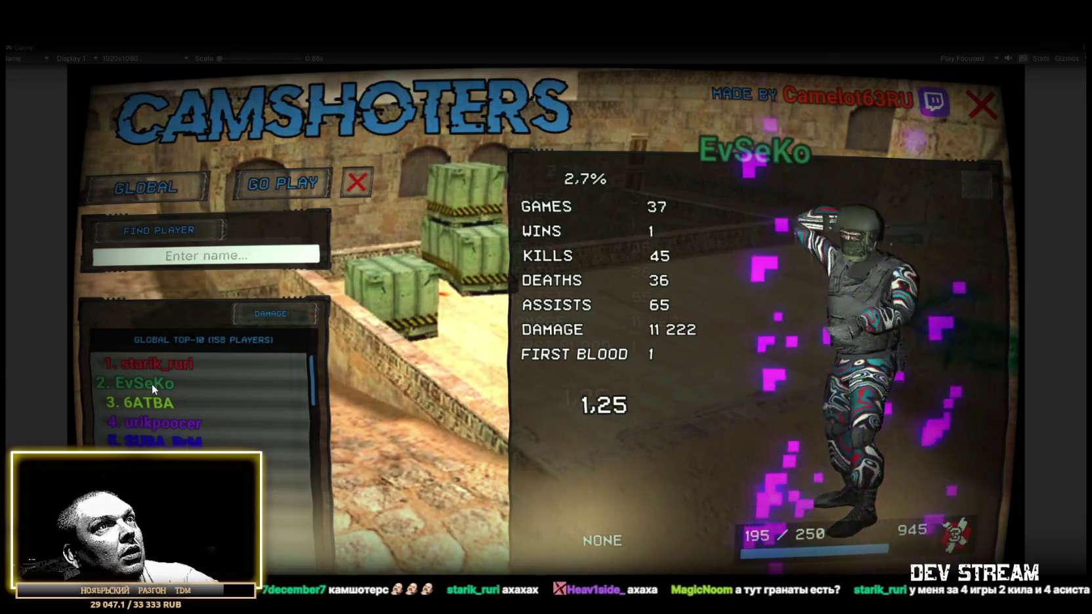
pyautogui.click(151, 363)
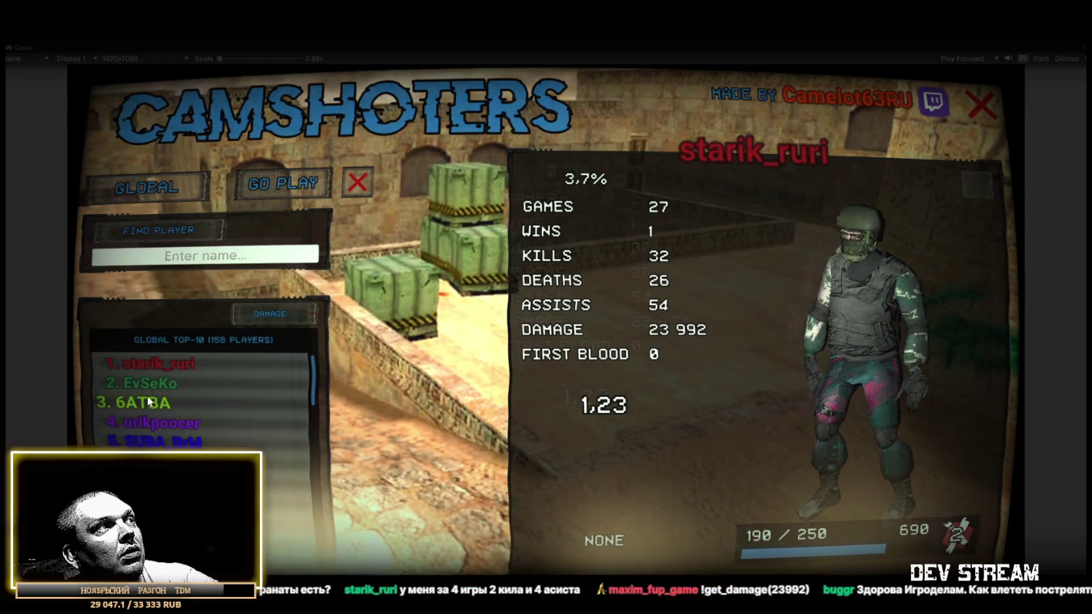
pyautogui.click(149, 391)
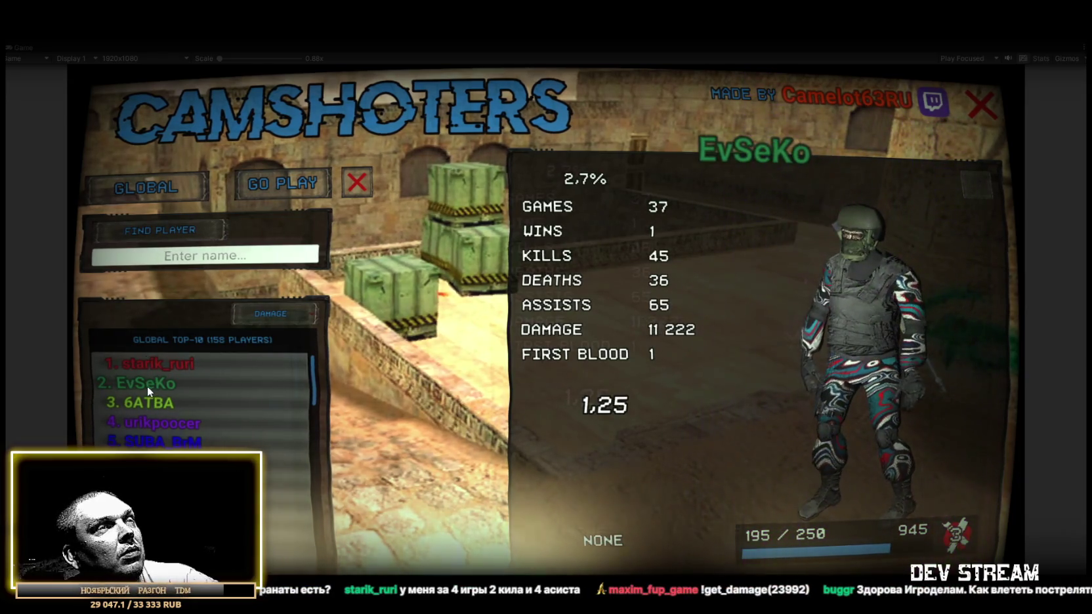
pyautogui.click(150, 362)
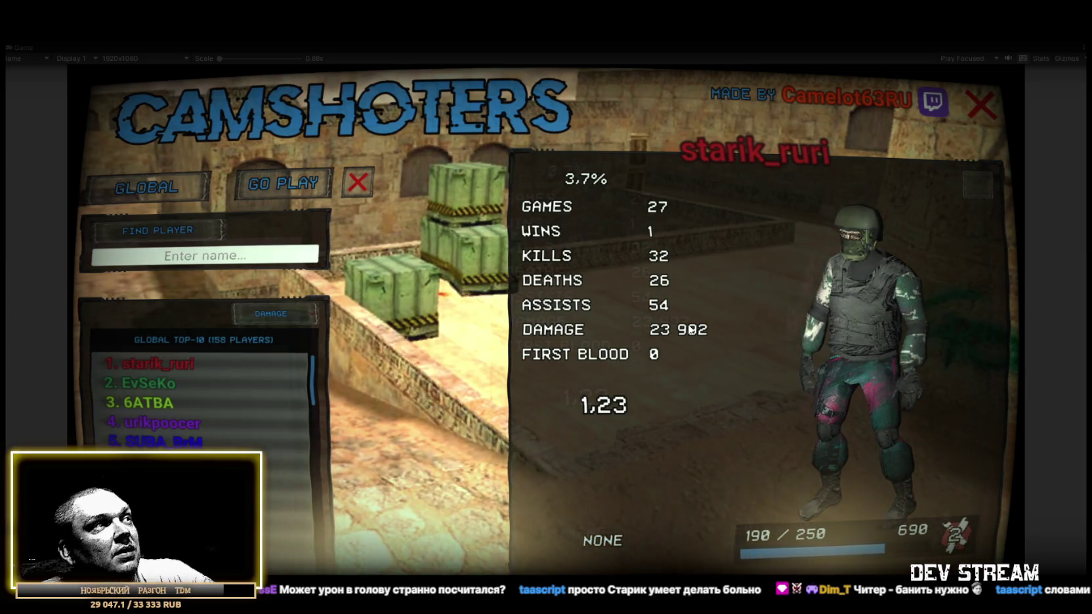
# Show the second-ranked player's profile: 37 games, 45 kills, 36 deaths, 11 222 damage.
pyautogui.click(176, 372)
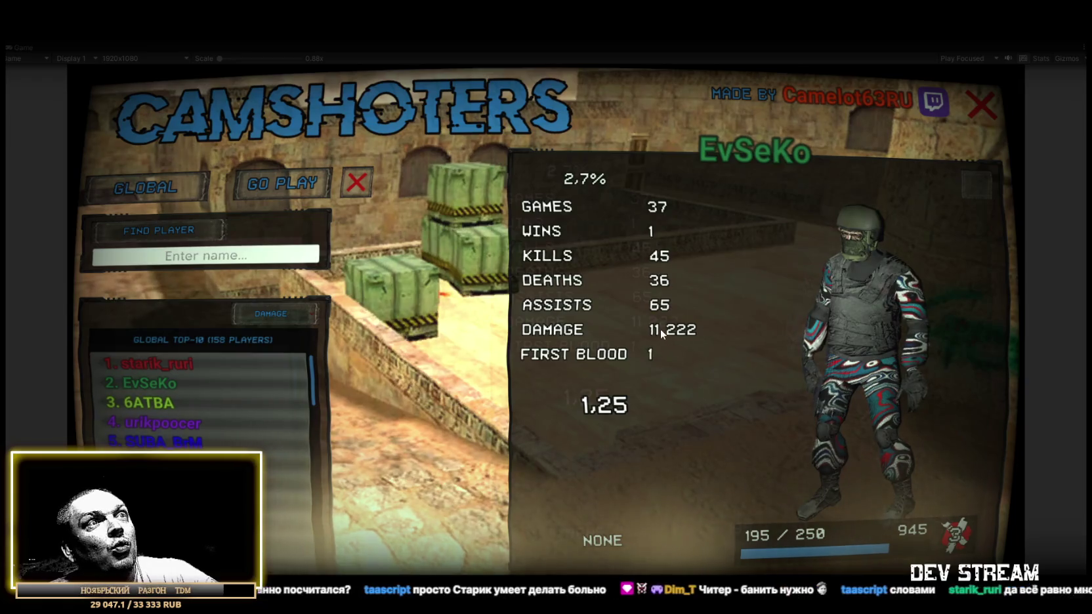
# View two more profiles, then sort the top-10 by KILLS and view the top four players.
pyautogui.click(154, 420)
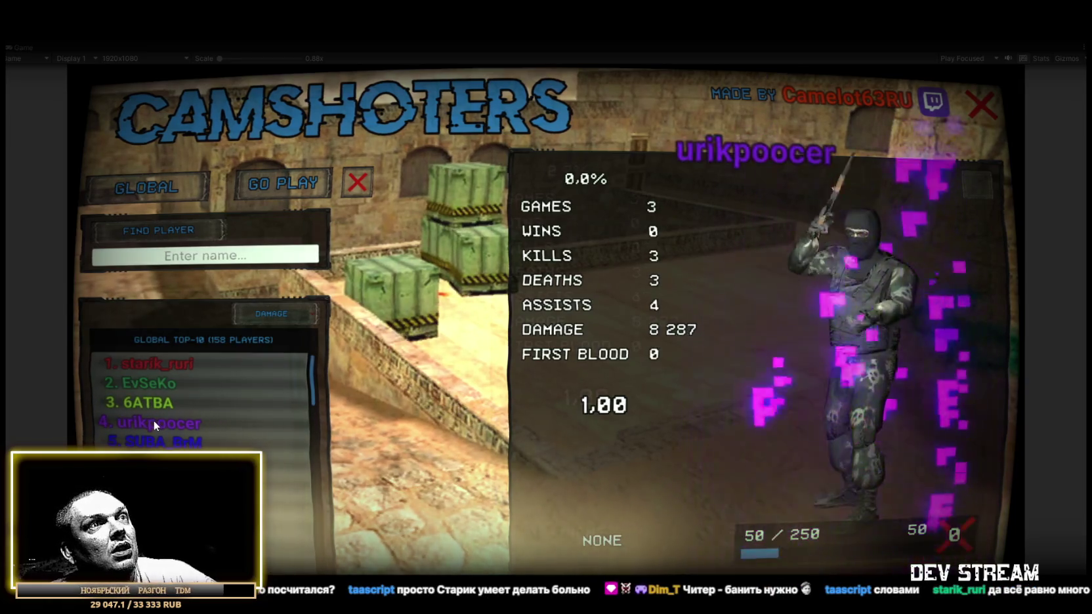
pyautogui.click(153, 441)
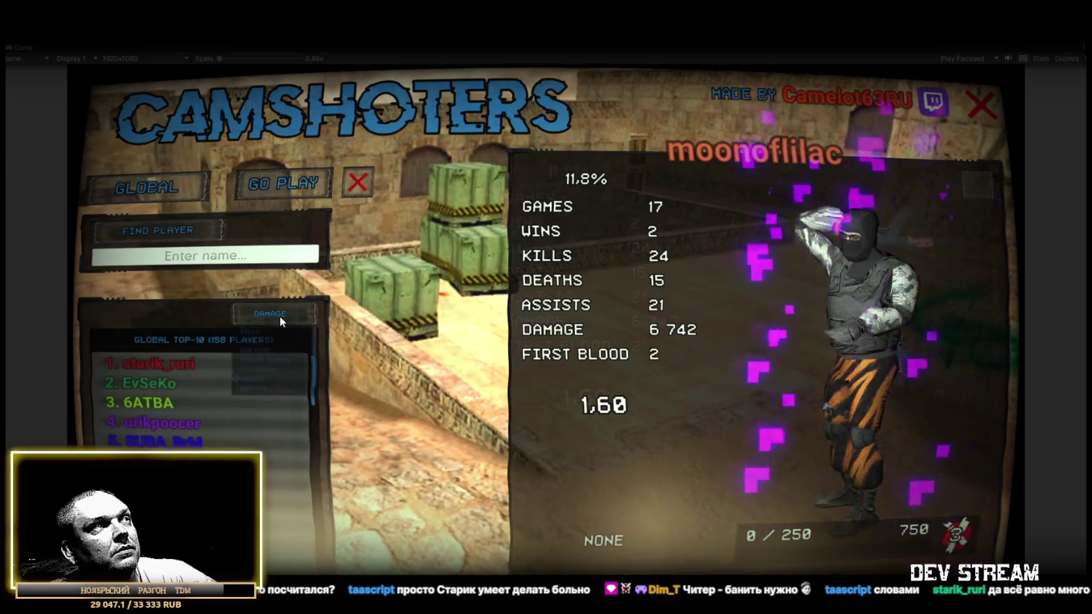
pyautogui.click(280, 316)
pyautogui.click(245, 333)
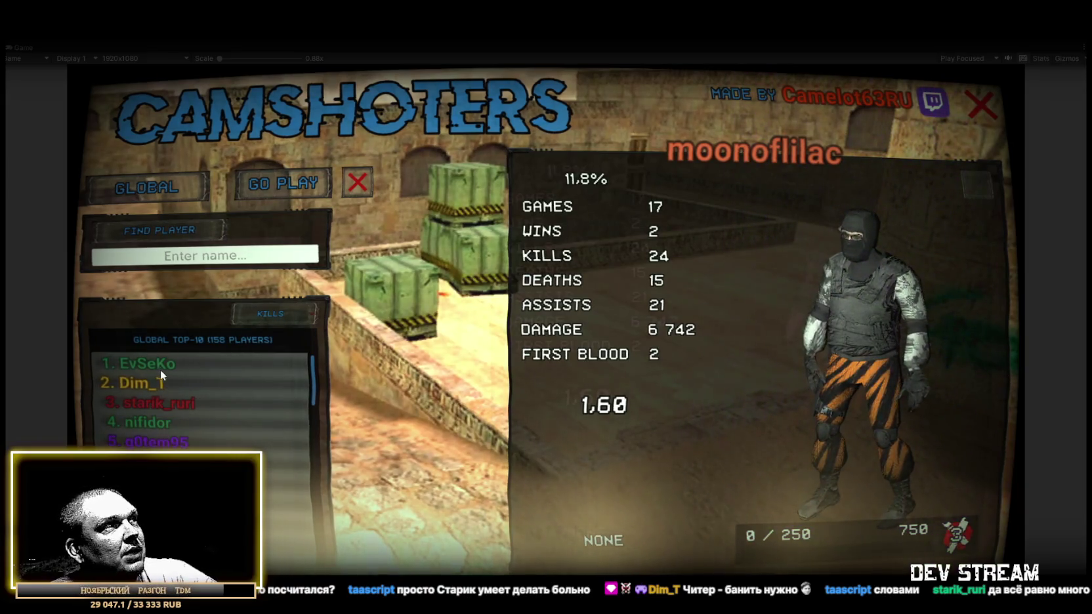
pyautogui.click(160, 366)
pyautogui.click(148, 386)
pyautogui.click(153, 407)
pyautogui.click(150, 426)
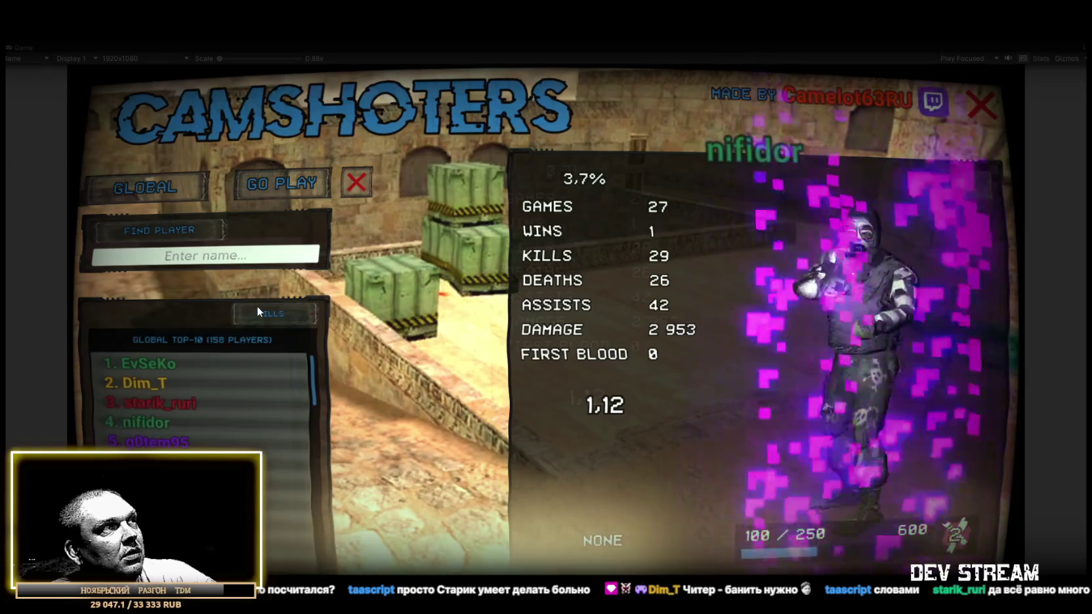
# Re-sort by DAMAGE, then FIRST BLOODS, and view the top three first-blood players' profiles.
pyautogui.click(262, 309)
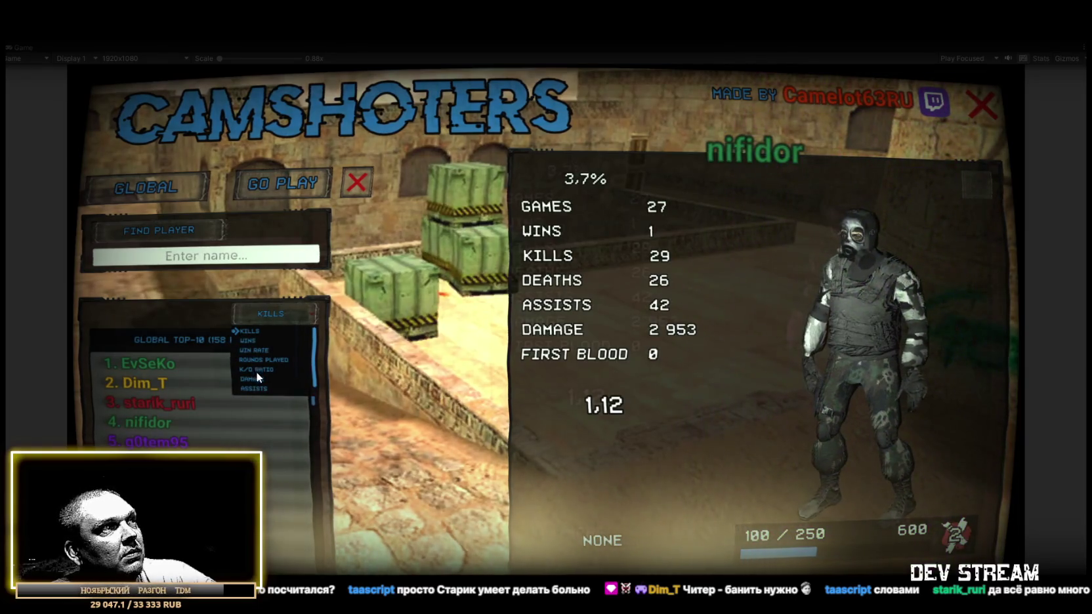
pyautogui.click(256, 378)
pyautogui.click(267, 315)
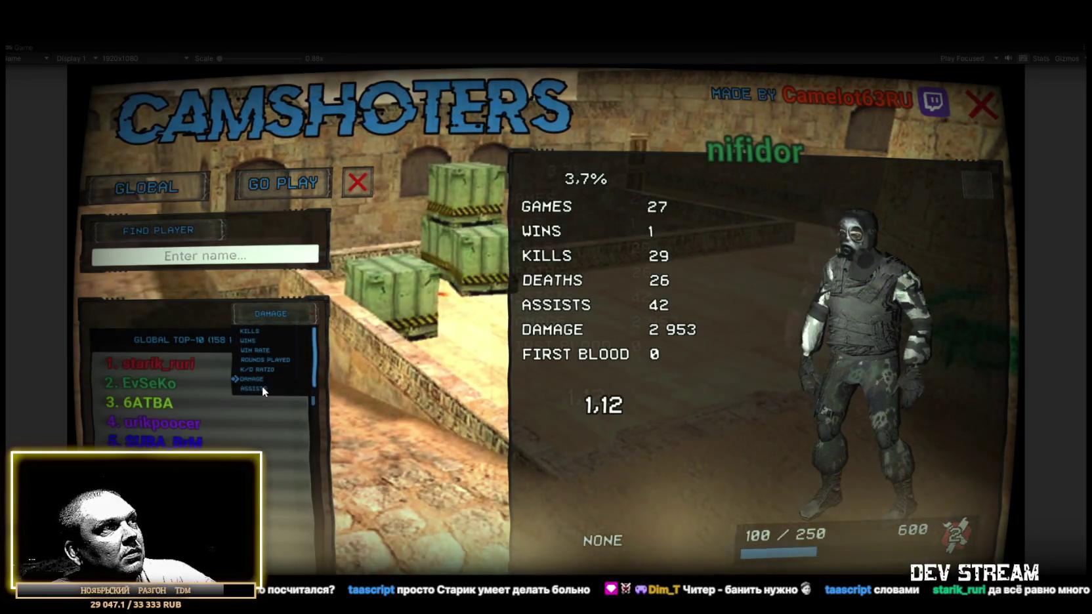
pyautogui.click(263, 388)
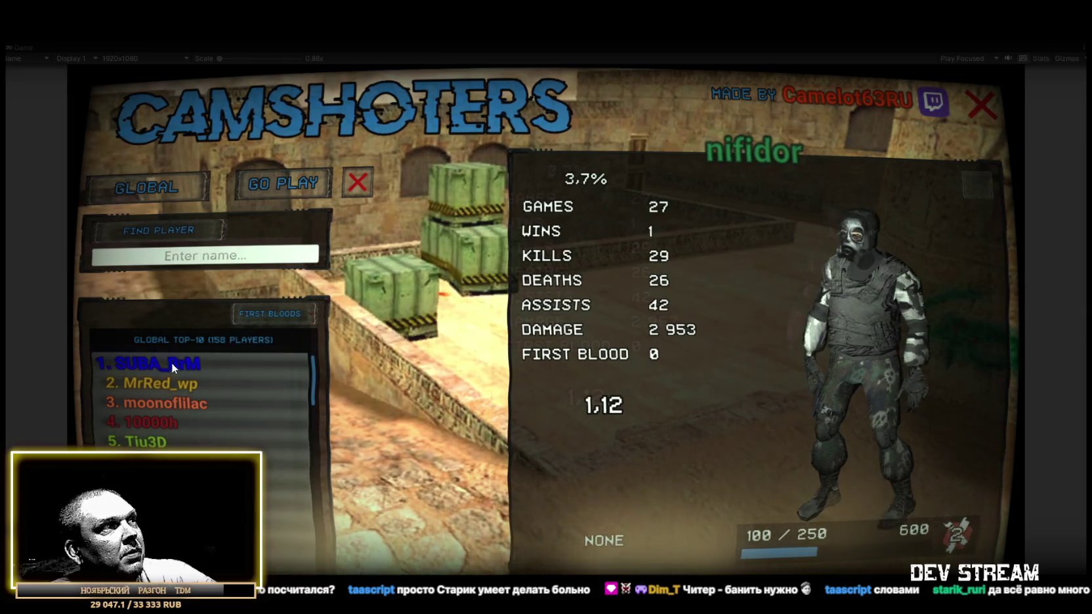
pyautogui.click(171, 362)
pyautogui.click(145, 382)
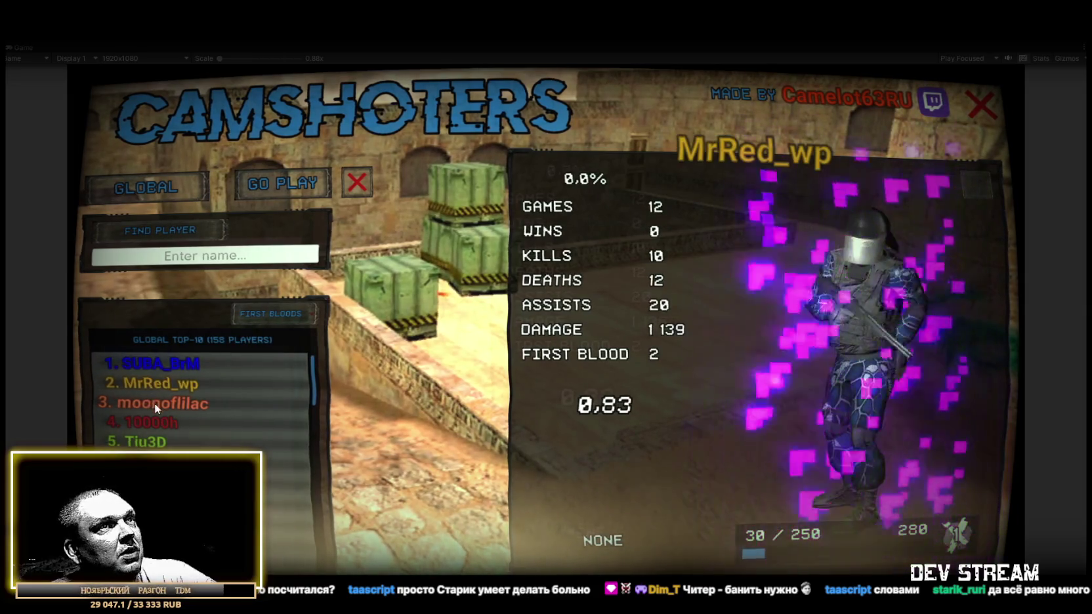
pyautogui.click(154, 405)
pyautogui.click(272, 316)
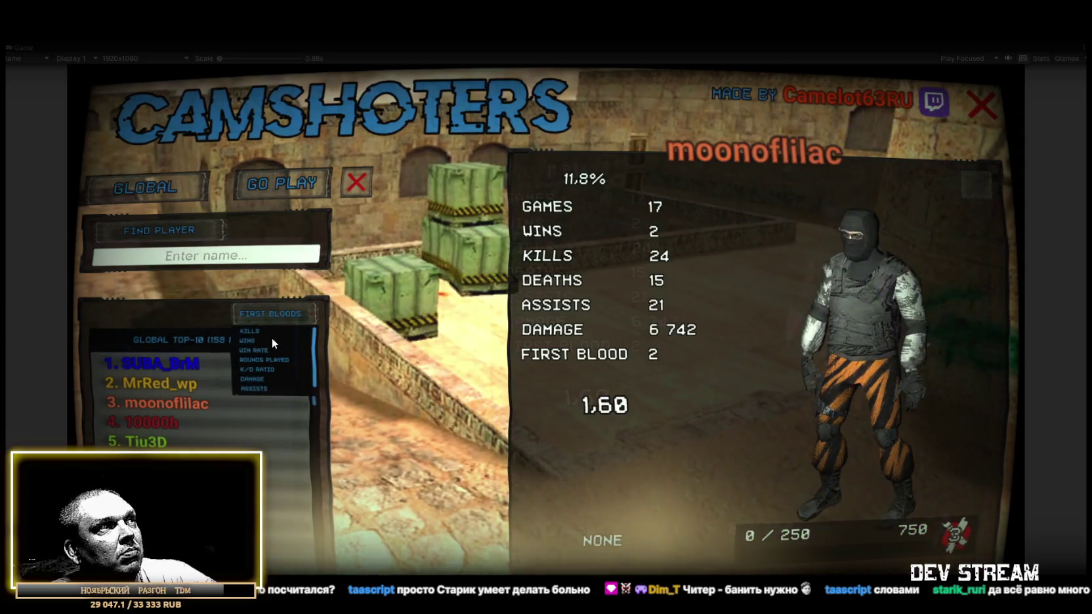
# Sort the top-10 by WINS, view the top two profiles, and turn the character to a side view.
pyautogui.click(253, 341)
pyautogui.click(162, 360)
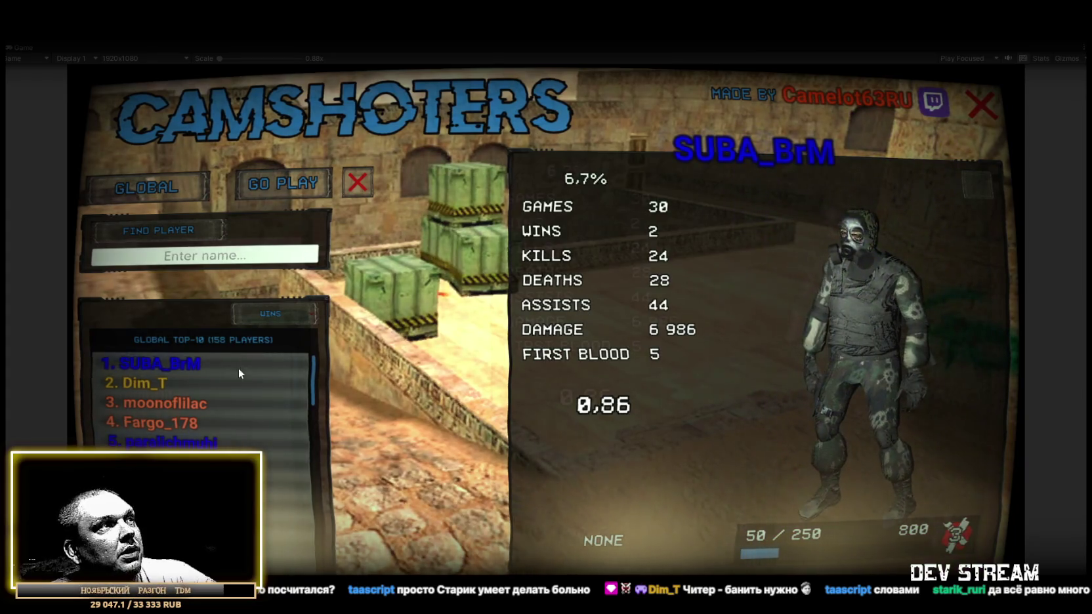
pyautogui.click(151, 387)
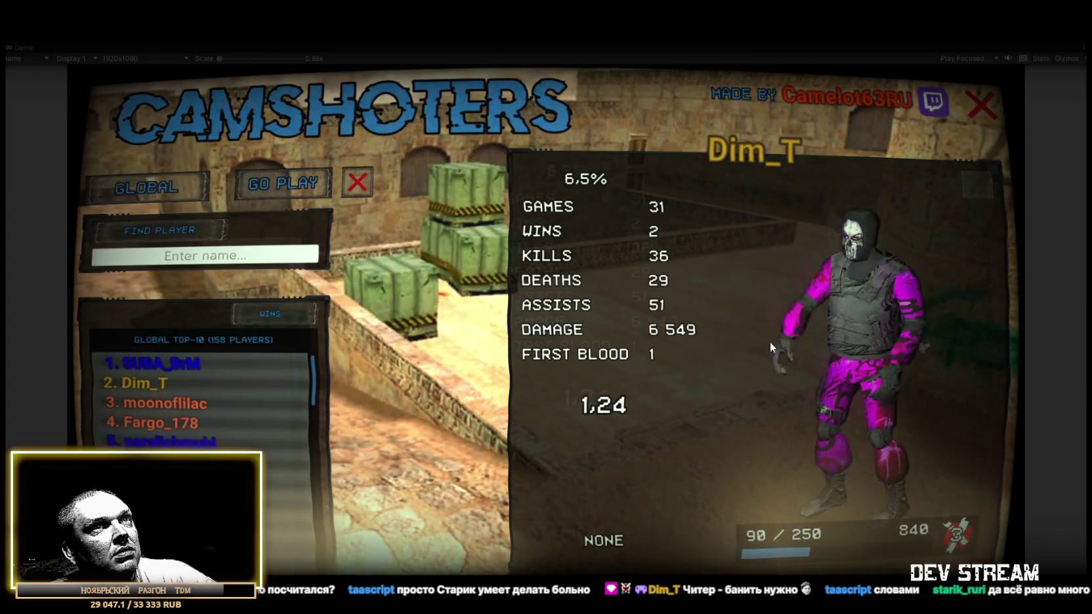
pyautogui.moveTo(845, 345); pyautogui.dragTo(602, 352)
# View the third through fifth players' profiles, then stop play mode.
pyautogui.click(167, 403)
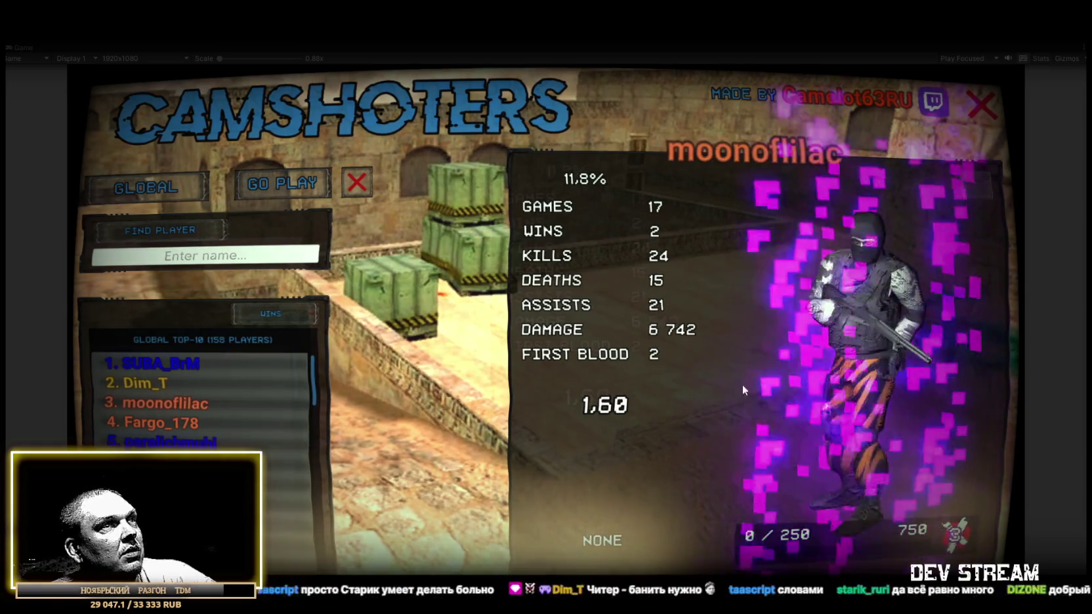
pyautogui.click(163, 424)
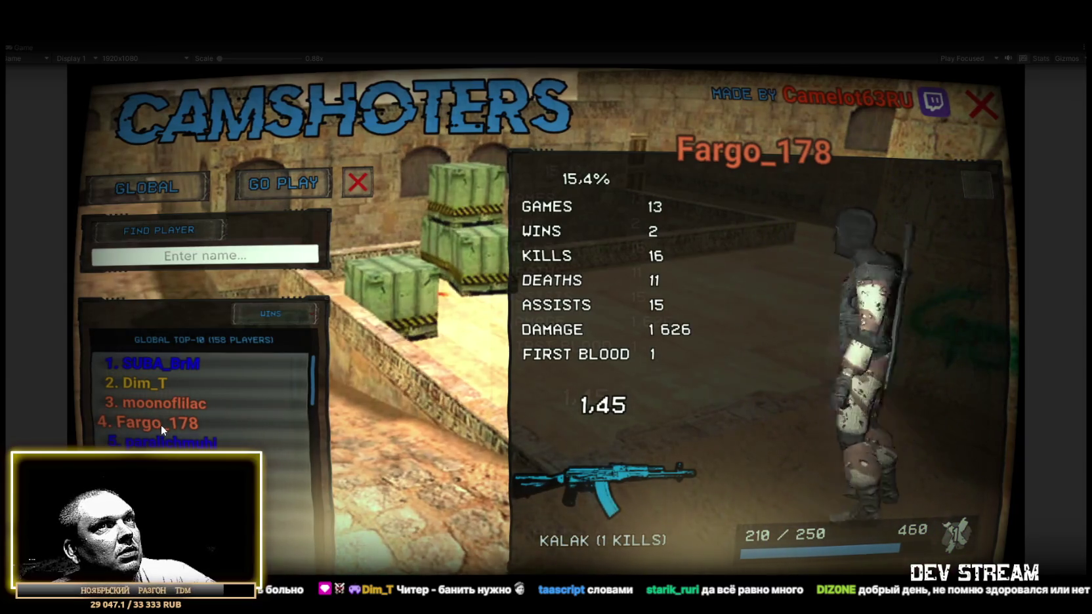
pyautogui.click(162, 443)
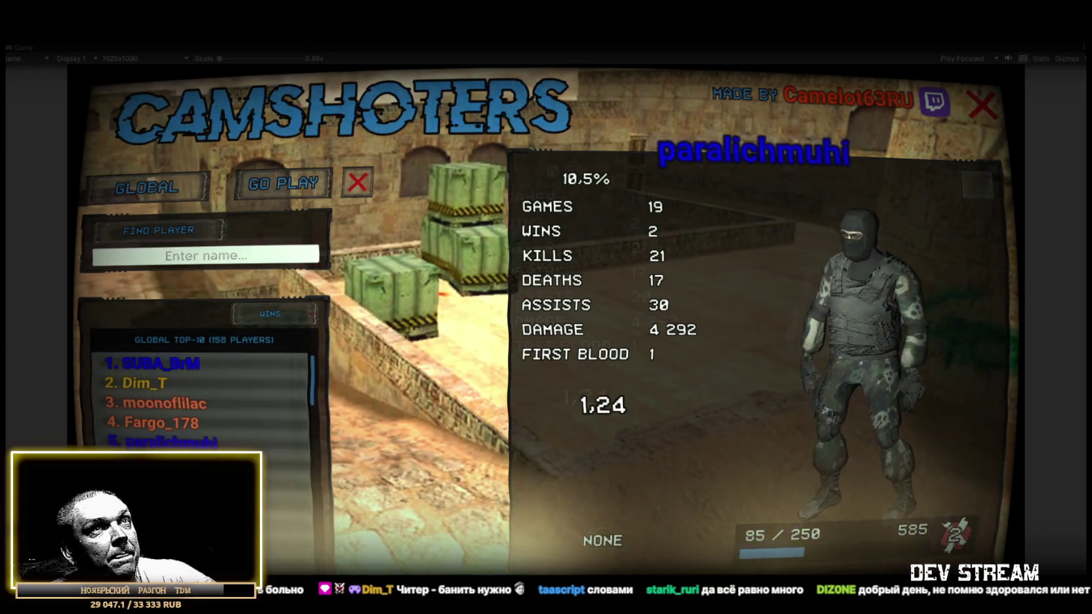
pyautogui.click(183, 447)
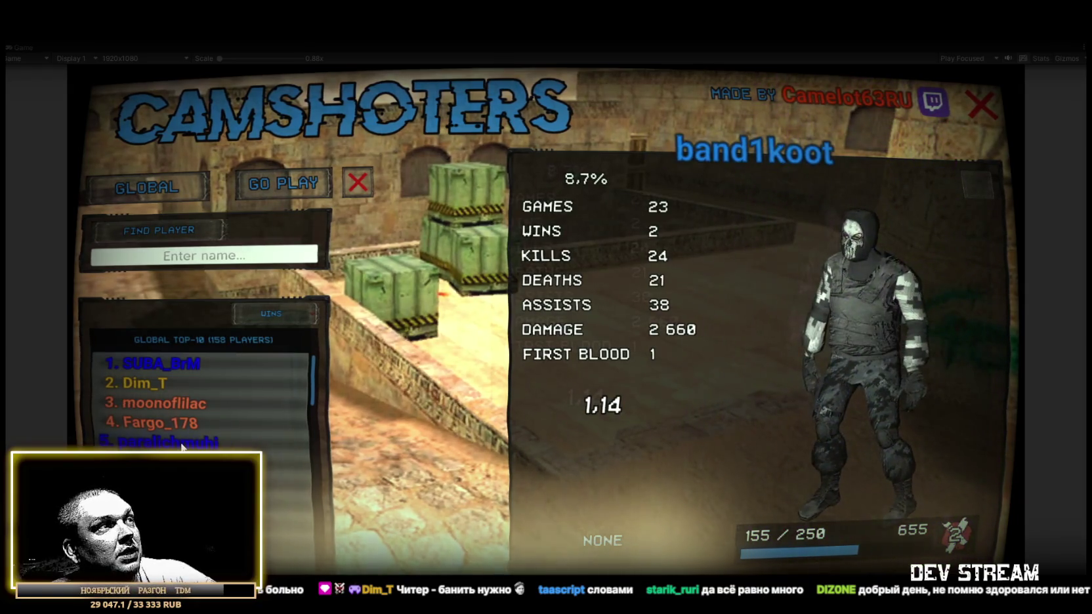
pyautogui.click(197, 443)
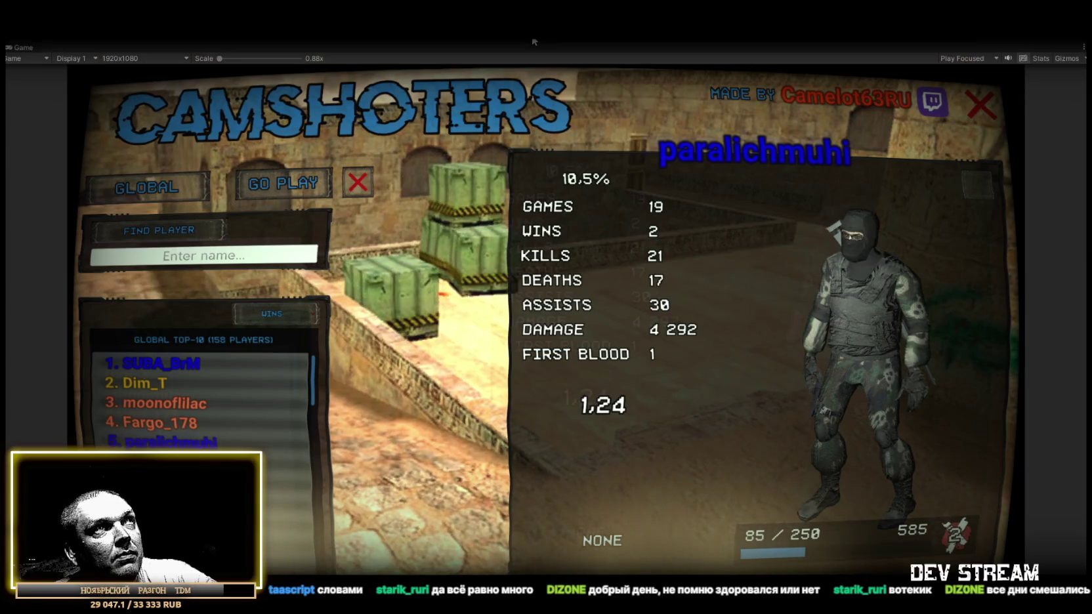
pyautogui.hotkey('ctrl', 'p')
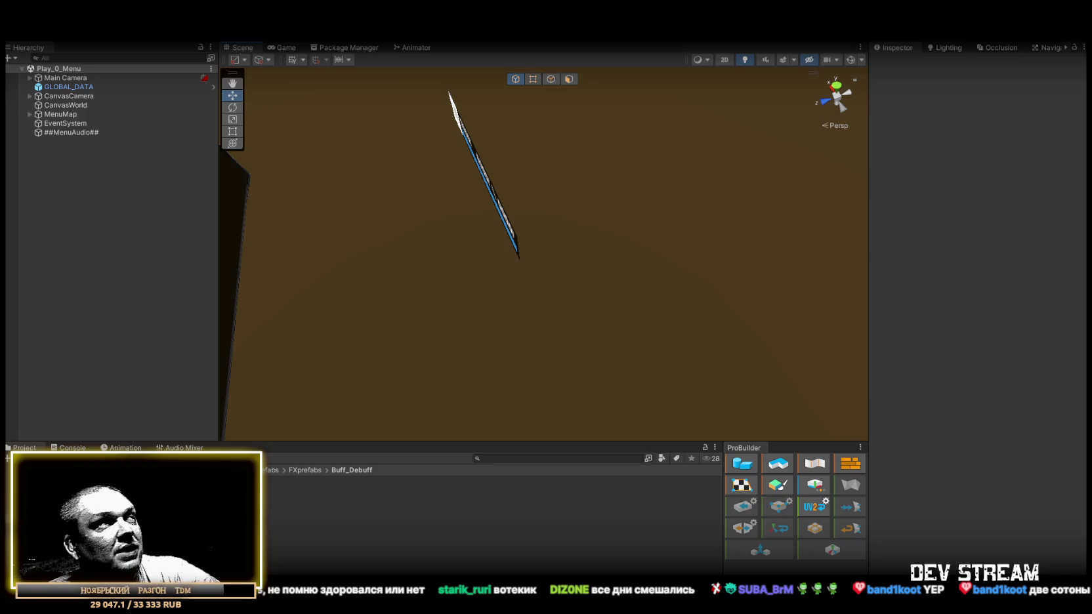
# Open the Play_Dust.unity scene from !Data > !SceneRdy via File > Open Scene.
pyautogui.click(15, 35)
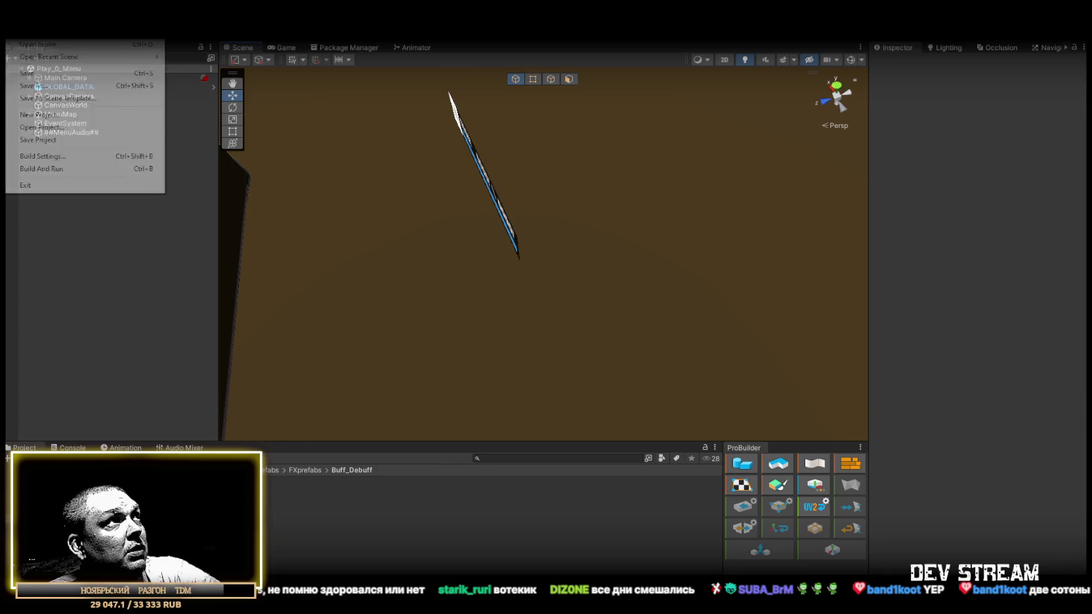
pyautogui.click(30, 53)
pyautogui.doubleClick(410, 253)
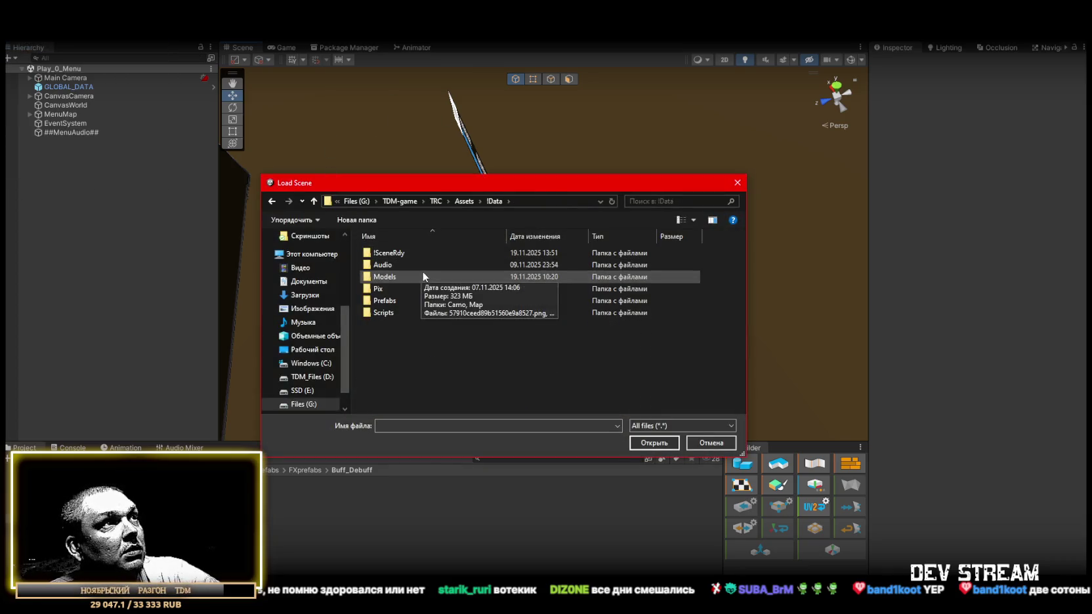
pyautogui.doubleClick(388, 253)
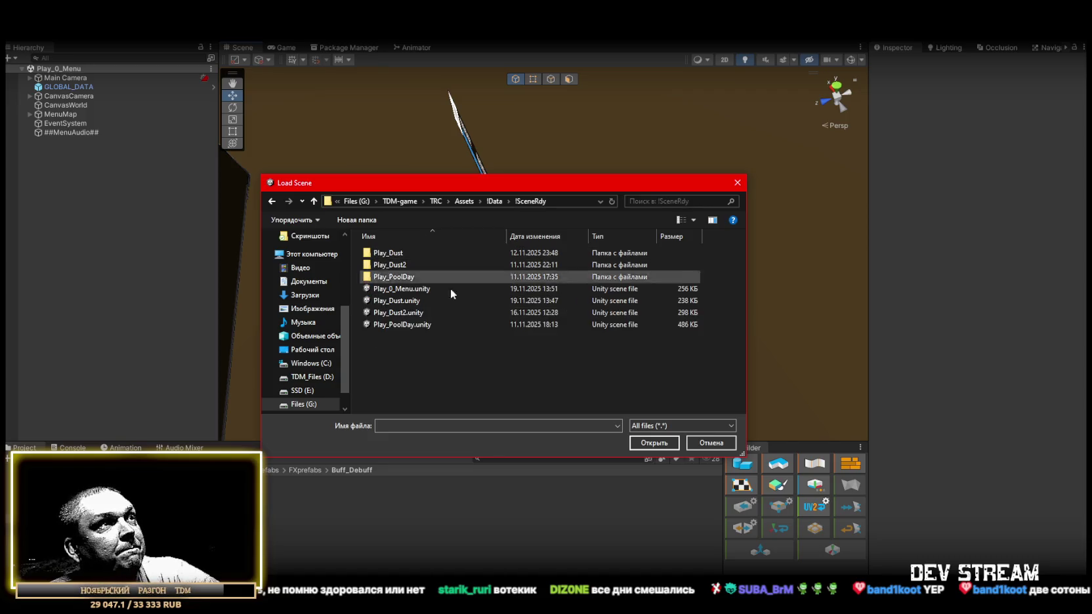
pyautogui.click(407, 290)
pyautogui.click(417, 302)
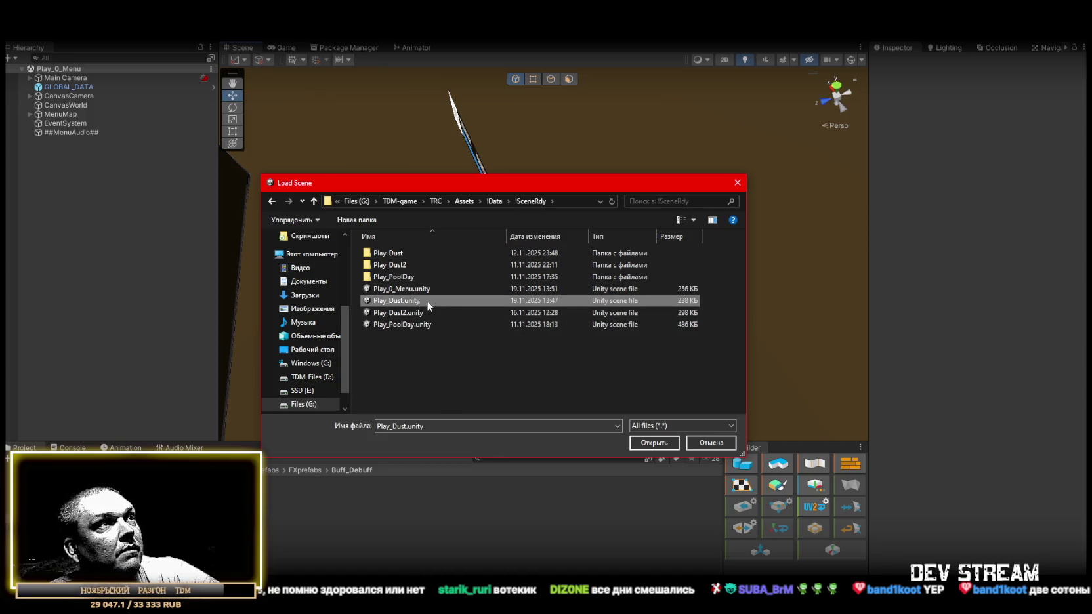
pyautogui.click(644, 443)
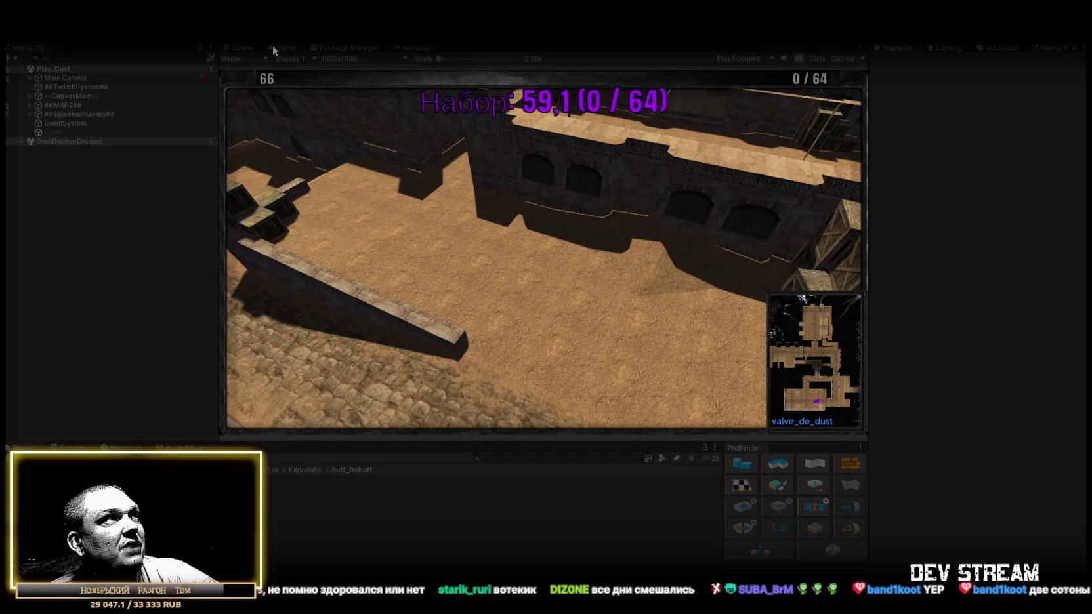
# Maximize the Game view while the Dust scene runs in play mode.
pyautogui.doubleClick(273, 45)
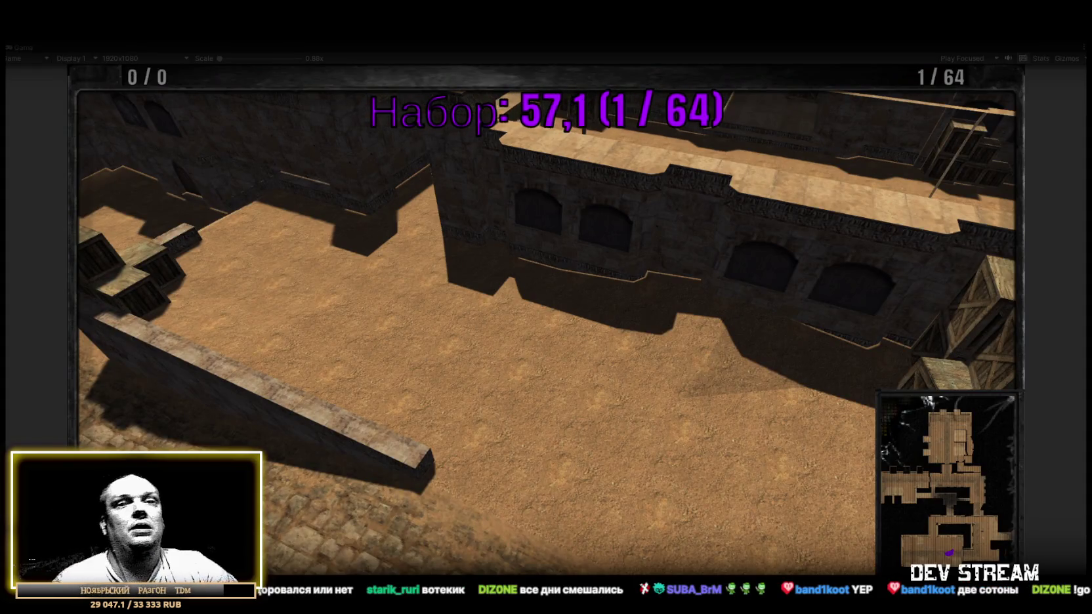
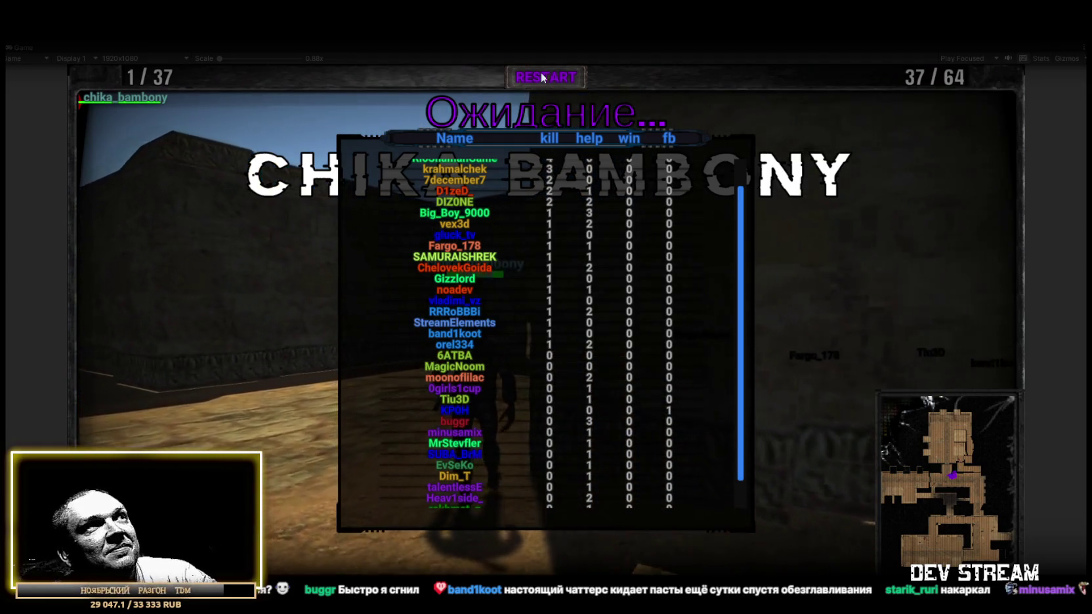
# Exit Play mode and open the ArmorDeBuff prefab in Prefab Mode, selecting SparkRadialLoopPurple.
pyautogui.hotkey('ctrl', 'p')
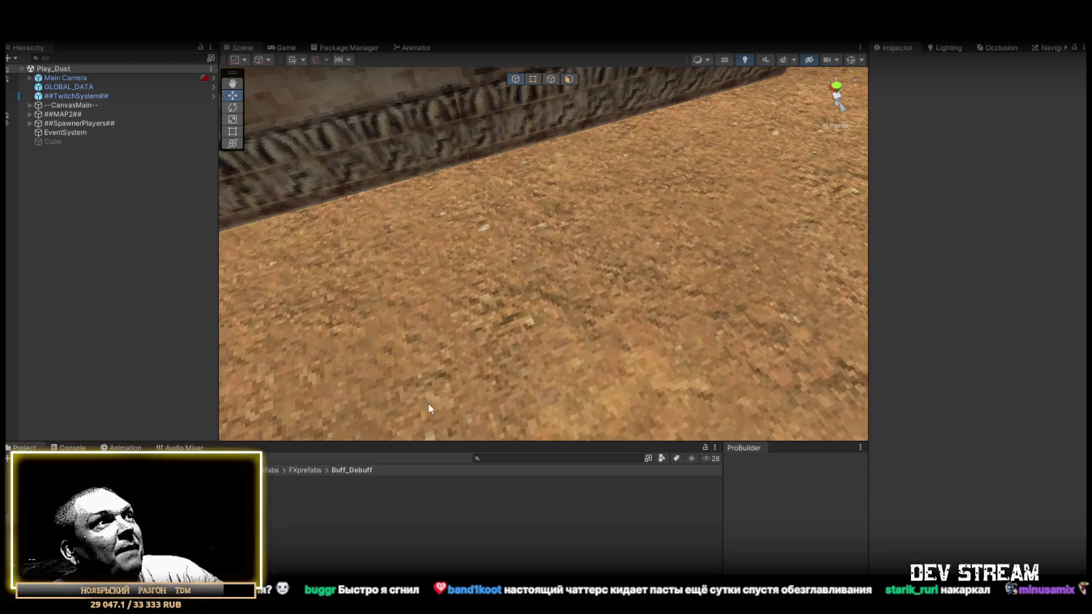
pyautogui.click(295, 500)
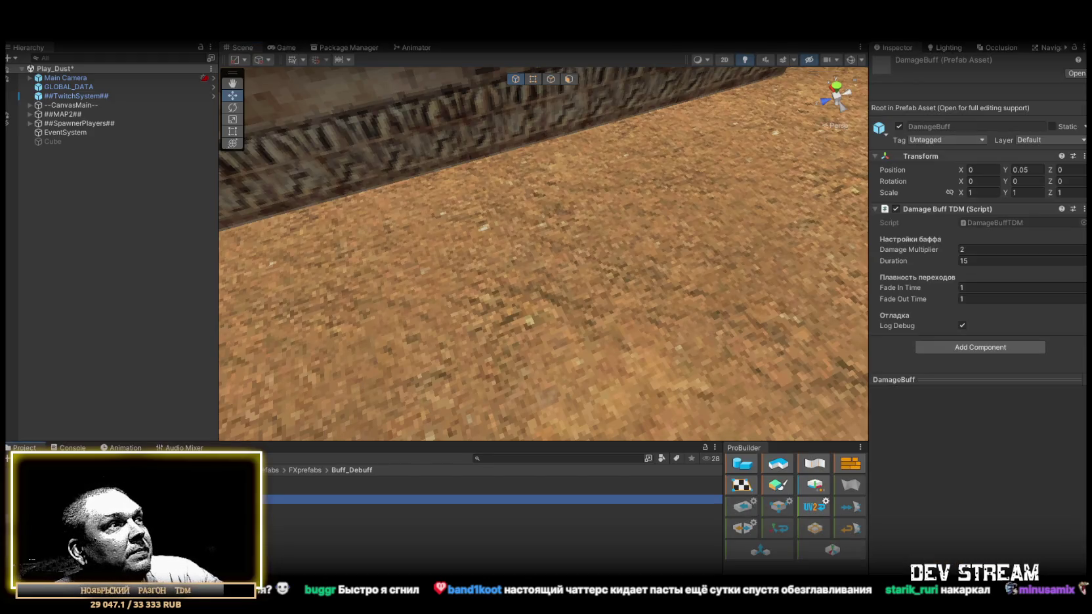
pyautogui.press('Up')
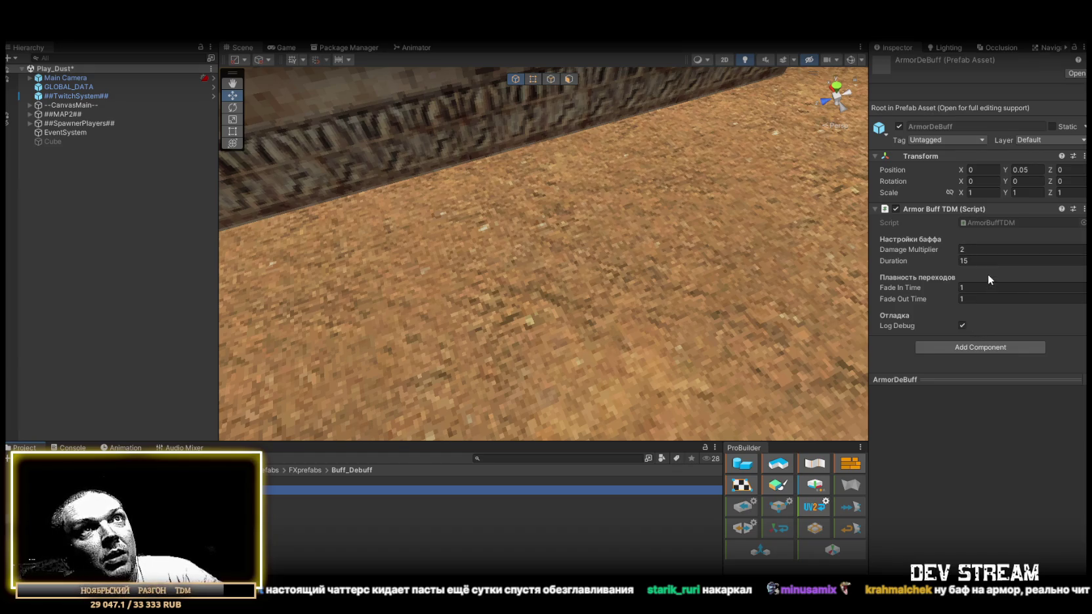
pyautogui.moveTo(446, 409); pyautogui.dragTo(468, 283)
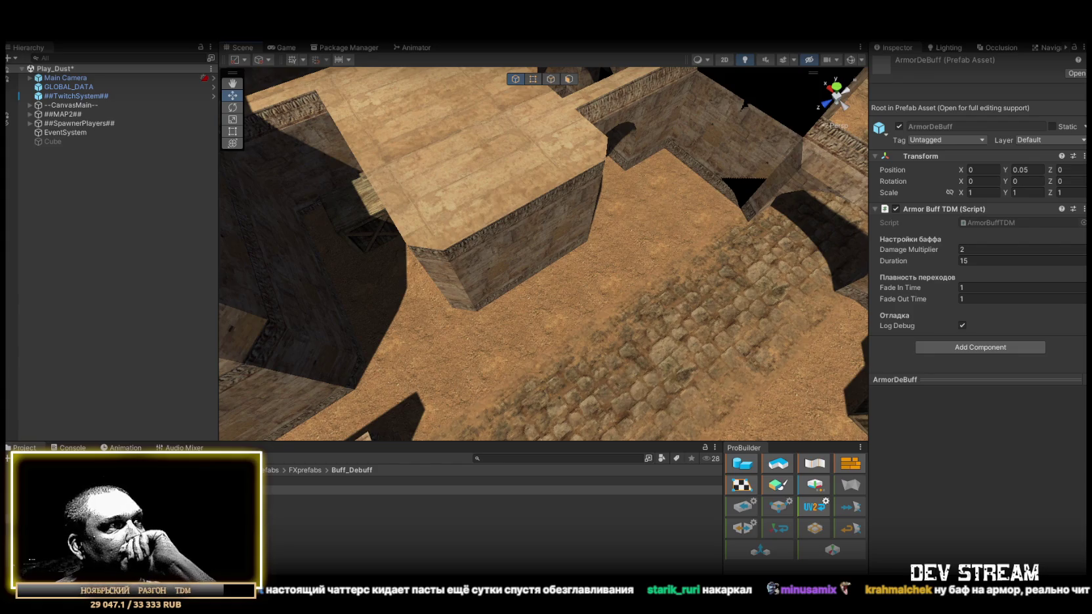
pyautogui.doubleClick(237, 490)
pyautogui.click(82, 94)
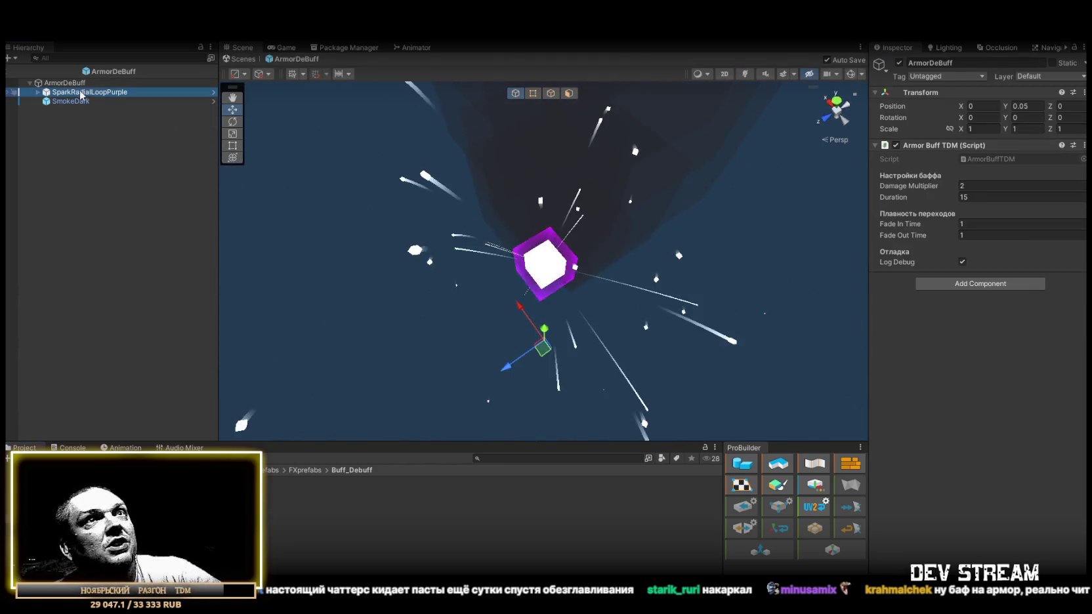
# Inspect SparkRadialLoopPurple and its child effects SparkleExplosion, Area and SmokeDark.
pyautogui.scroll(-10, 952, 281)
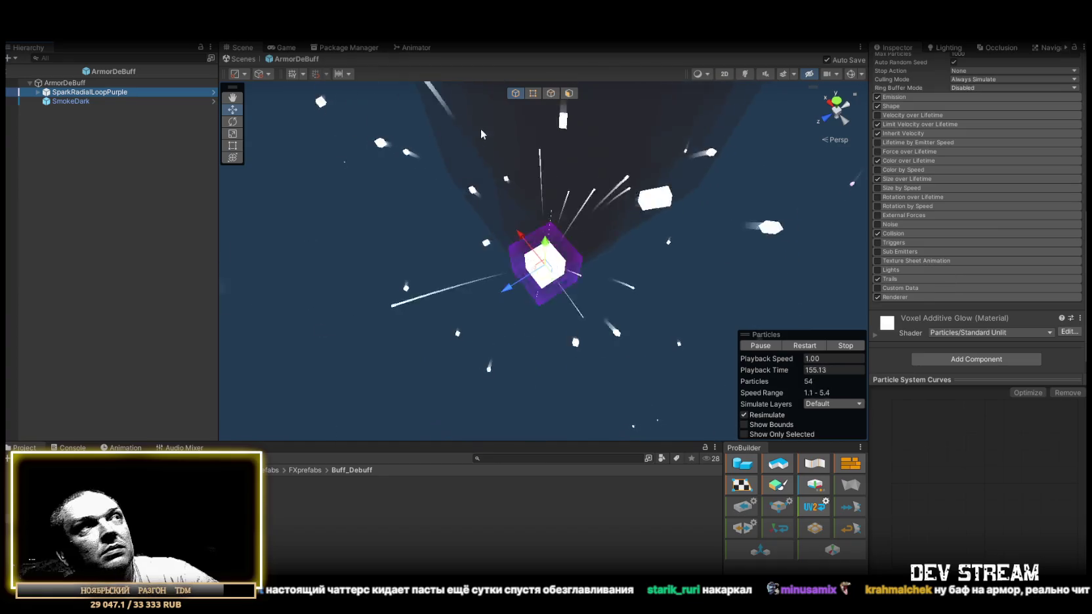
pyautogui.click(37, 92)
pyautogui.click(79, 101)
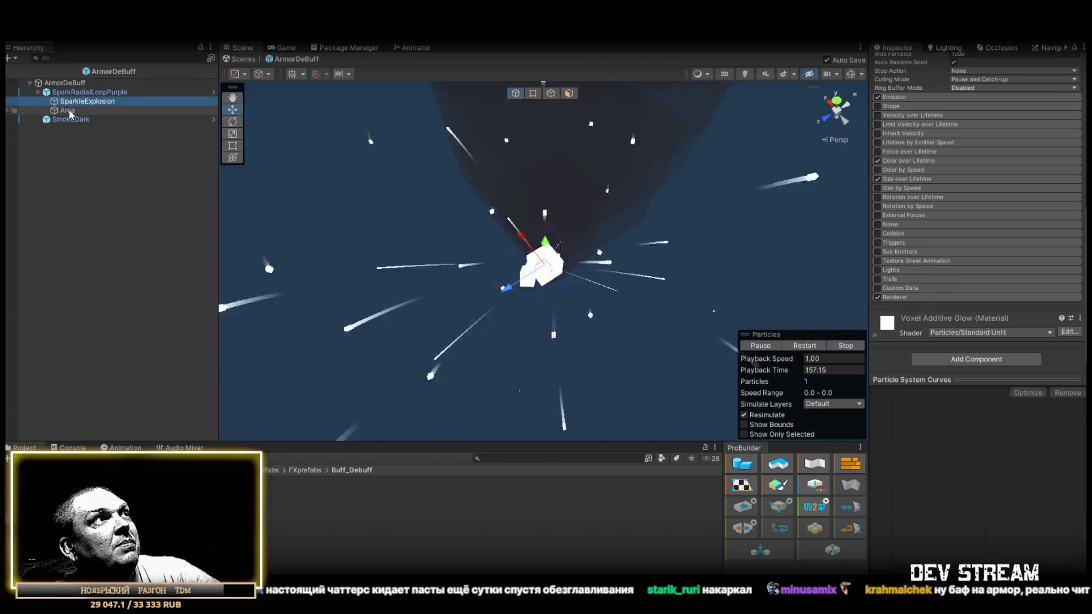
pyautogui.click(68, 110)
pyautogui.click(68, 119)
pyautogui.click(45, 94)
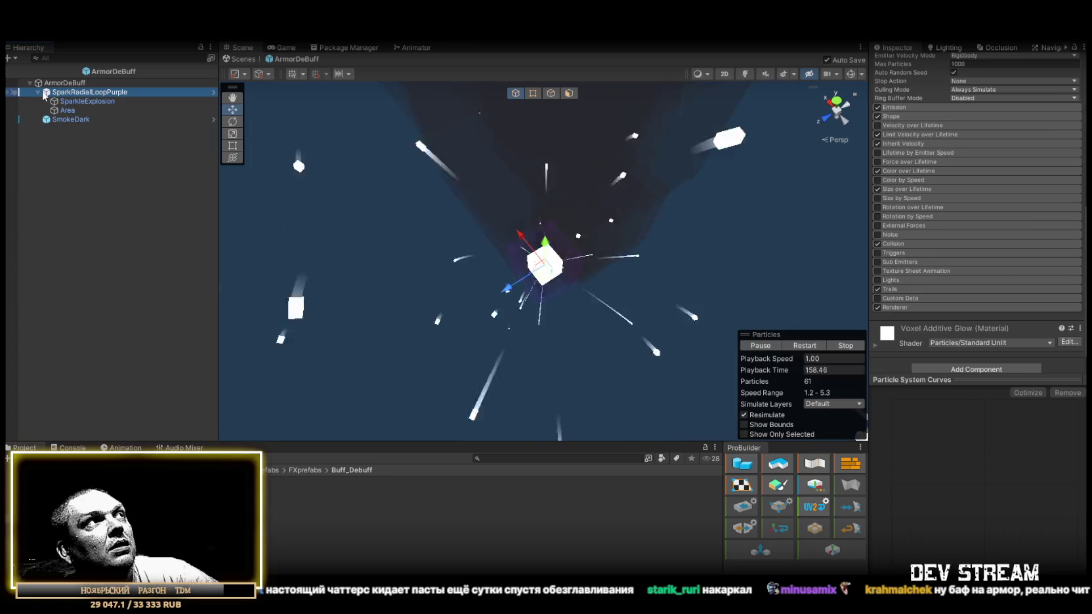
pyautogui.click(38, 92)
# Review the ArmorDeBuff root's buff settings, then show de_dust in the Game view.
pyautogui.click(64, 83)
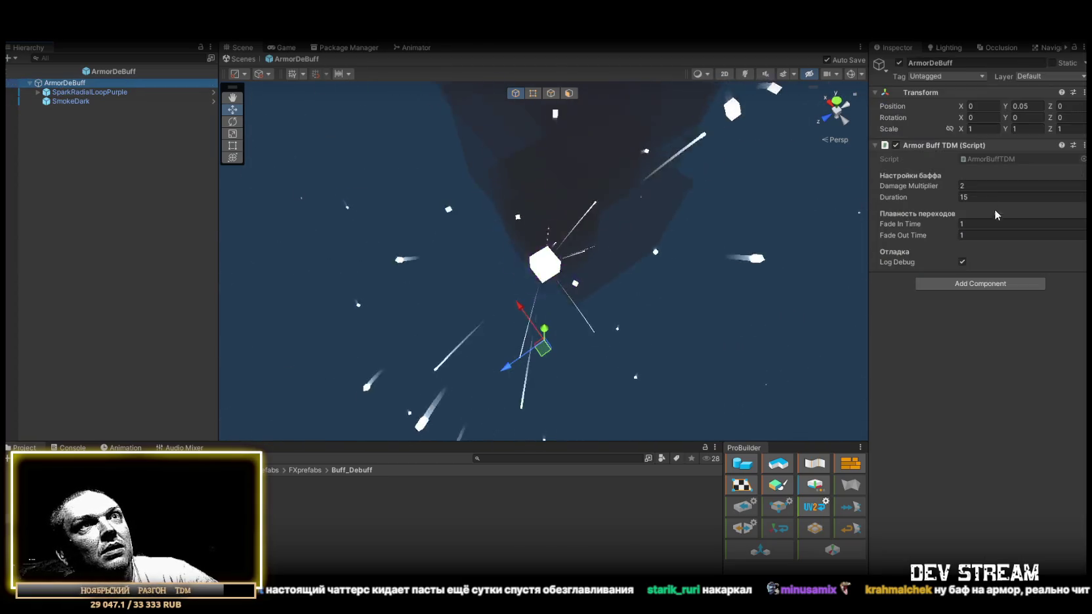
pyautogui.moveTo(915, 186)
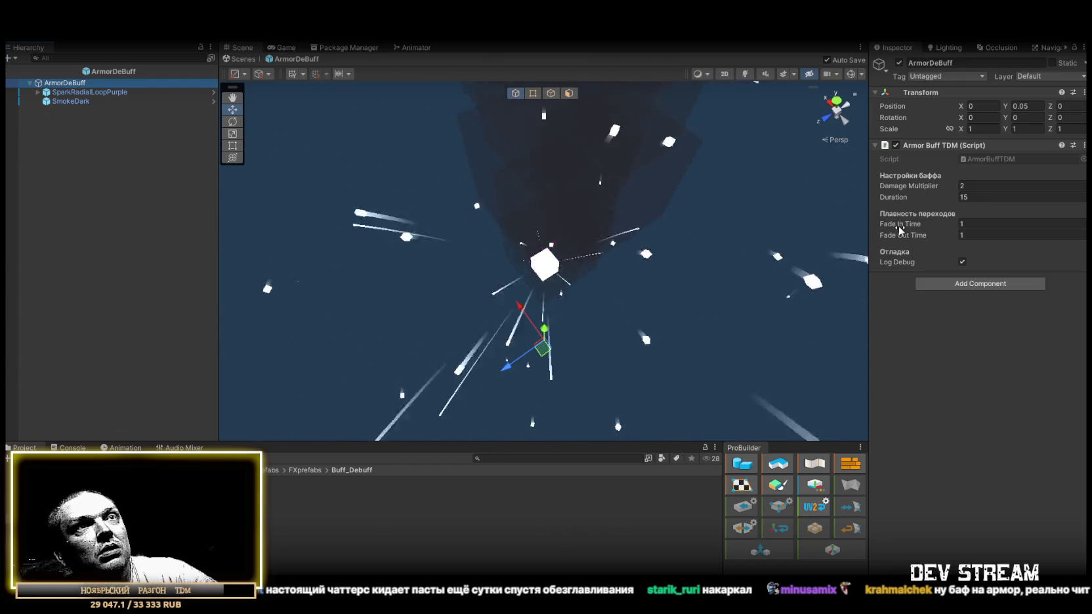
pyautogui.moveTo(898, 226)
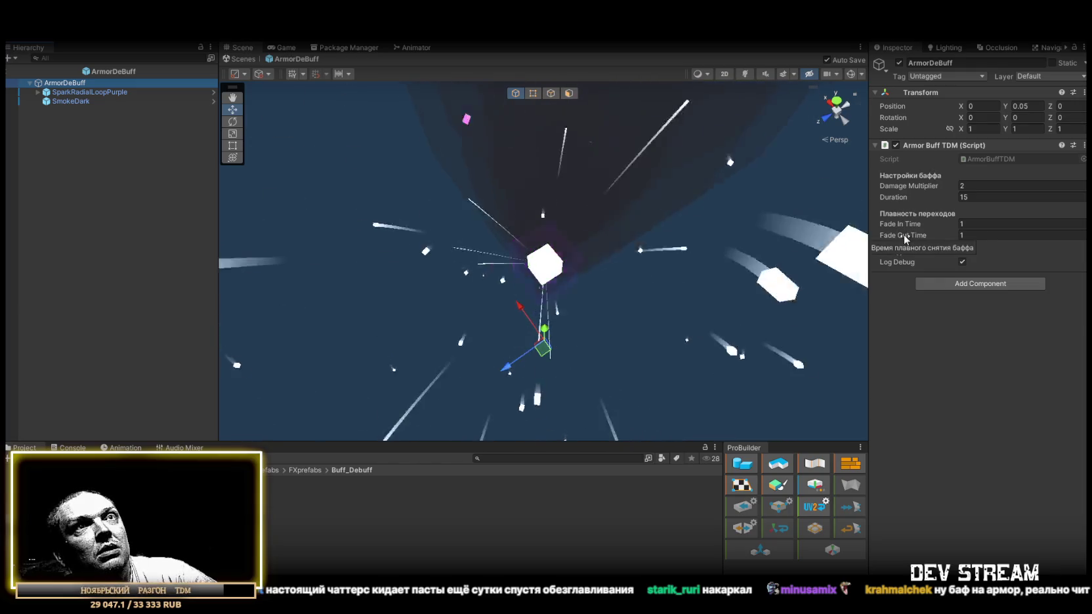
pyautogui.moveTo(617, 226)
pyautogui.mouseDown()
pyautogui.moveTo(607, 220)
pyautogui.moveTo(640, 230)
pyautogui.moveTo(624, 227)
pyautogui.moveTo(652, 214)
pyautogui.mouseUp()
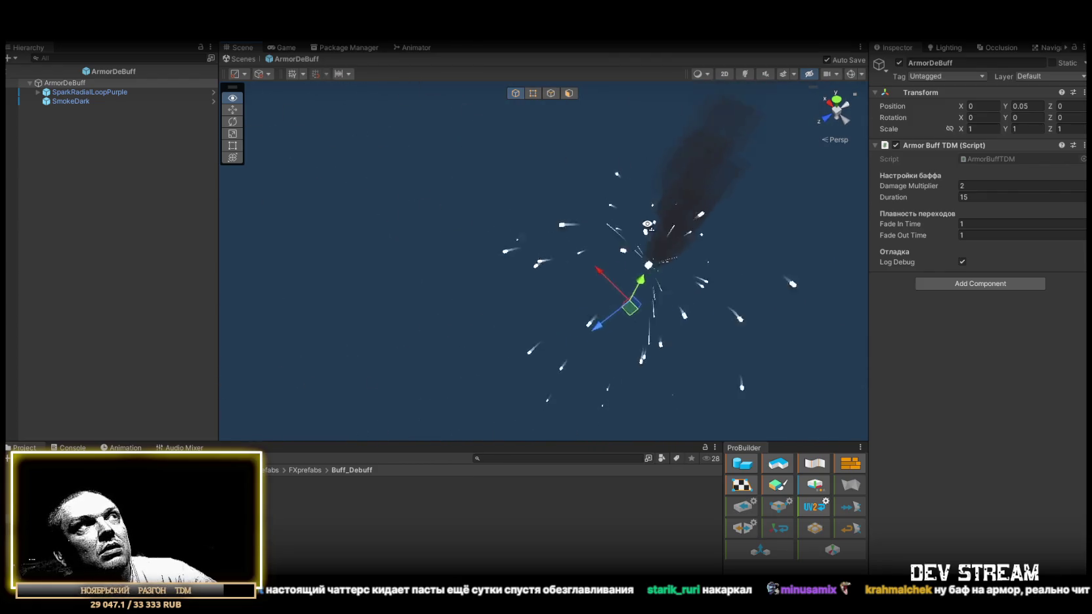
pyautogui.click(288, 49)
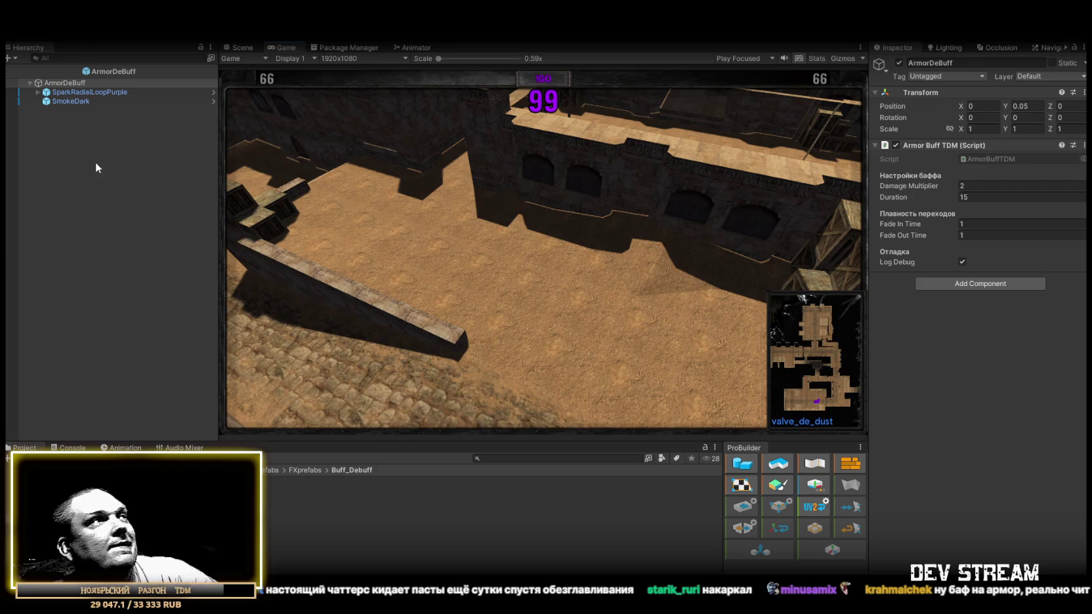
# Exit Prefab Mode and return to the Play_Dust scene view.
pyautogui.click(251, 49)
pyautogui.click(236, 58)
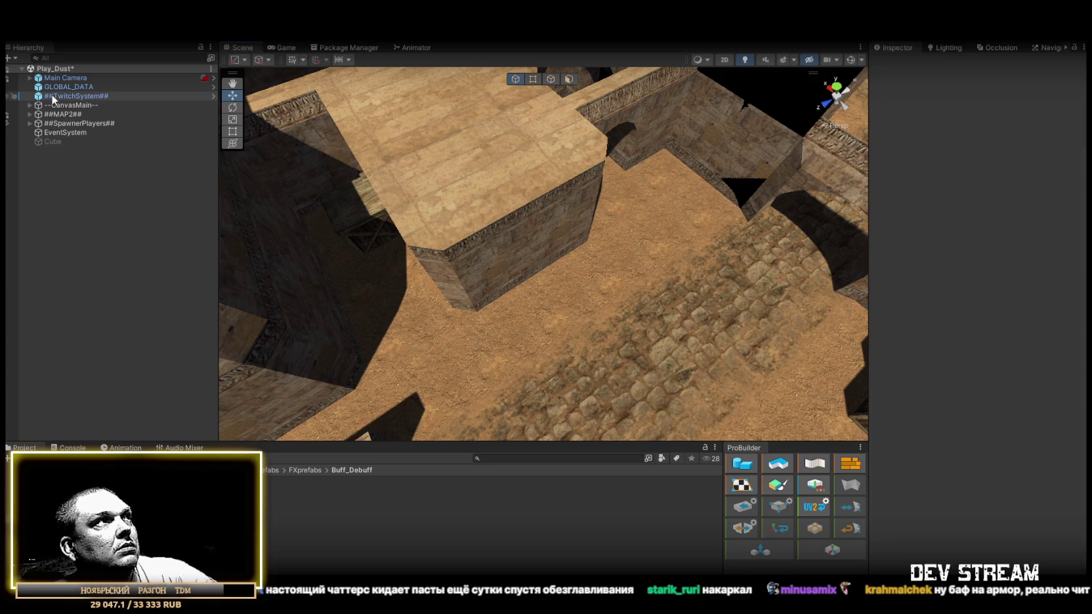
pyautogui.moveTo(558, 262)
pyautogui.mouseDown()
pyautogui.moveTo(800, 201)
pyautogui.moveTo(180, 110)
pyautogui.mouseUp()
# Disable the Twitch Chat Connector (Script) on ##TwitchSystem## and run Play_Dust, back in Scene view.
pyautogui.click(80, 90)
pyautogui.click(88, 97)
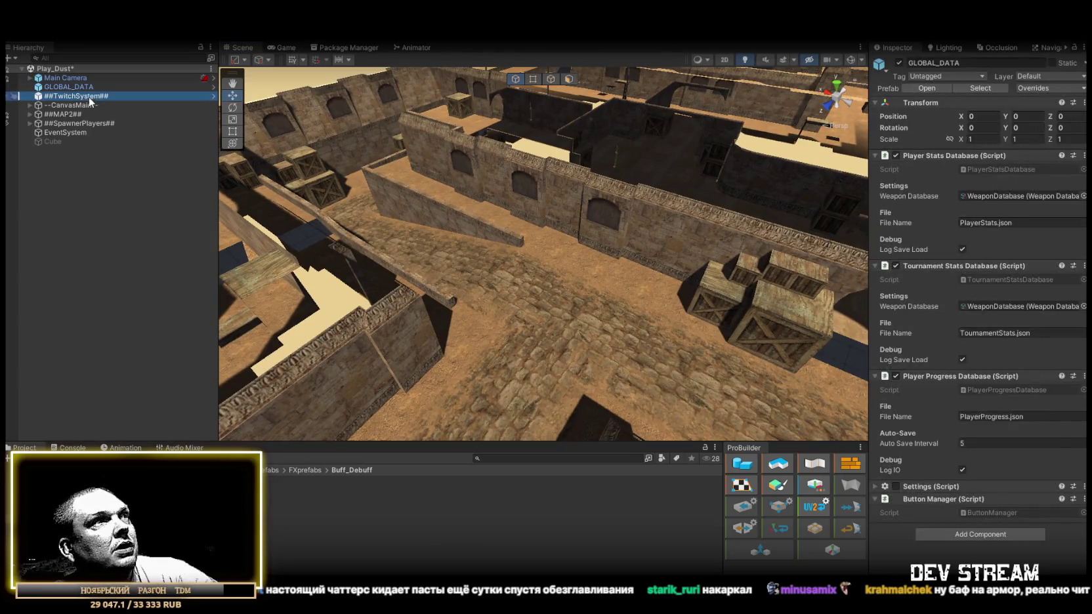
pyautogui.scroll(-5, 1015, 396)
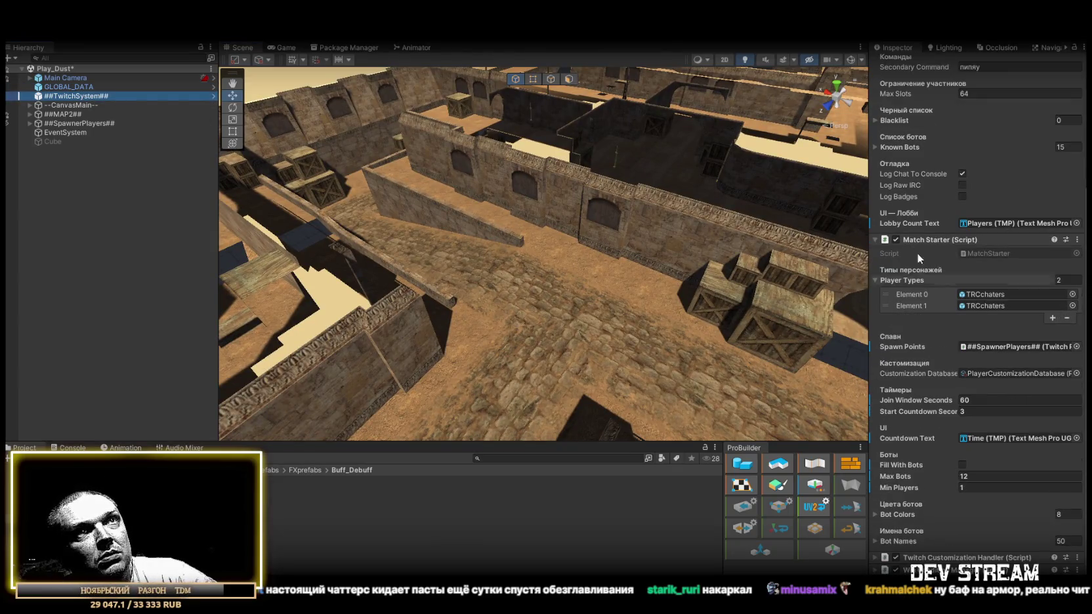
pyautogui.scroll(5, 928, 321)
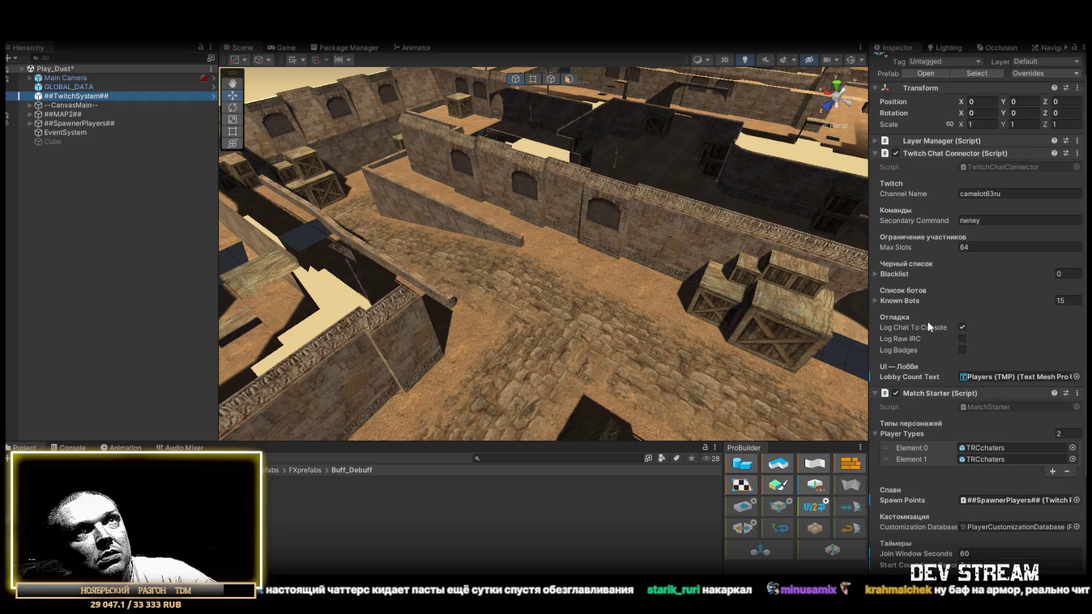
pyautogui.click(896, 153)
pyautogui.click(875, 153)
pyautogui.moveTo(591, 249)
pyautogui.mouseDown()
pyautogui.moveTo(456, 267)
pyautogui.moveTo(426, 256)
pyautogui.moveTo(315, 302)
pyautogui.mouseUp()
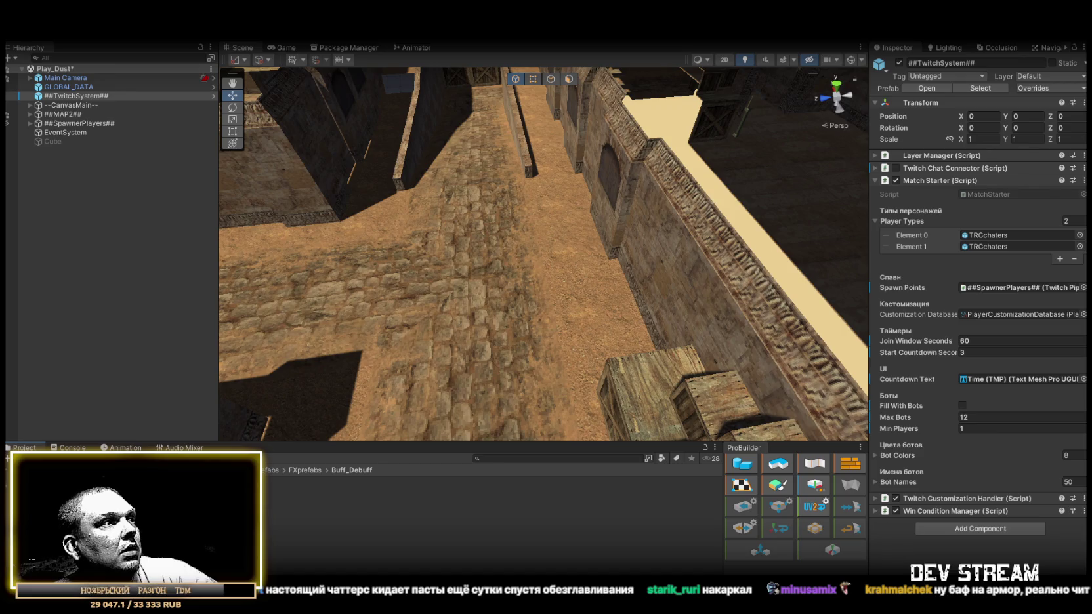
pyautogui.moveTo(497, 286); pyautogui.dragTo(379, 260)
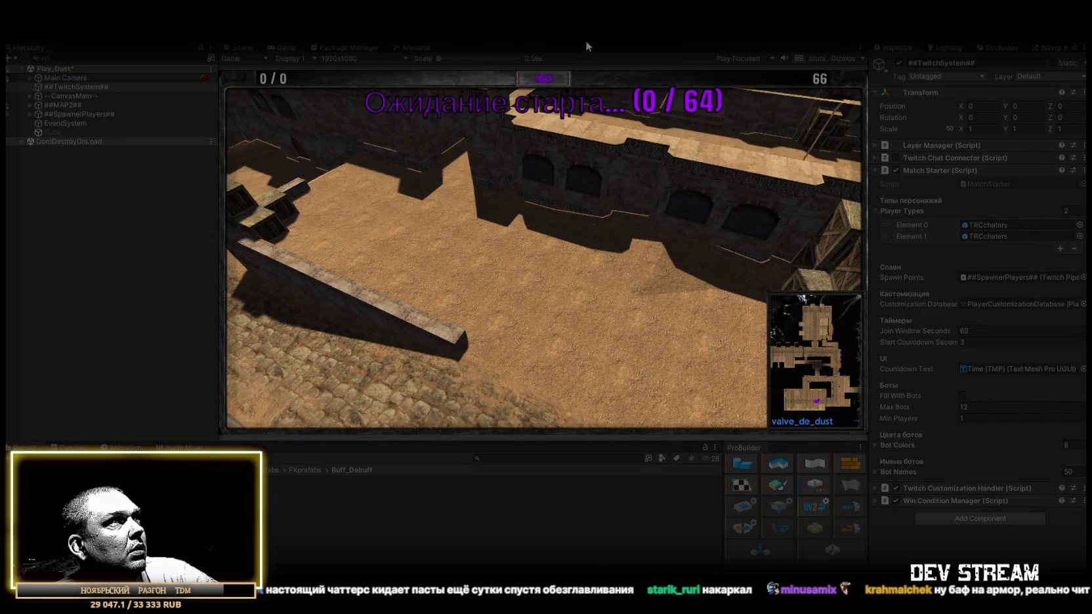
pyautogui.click(246, 46)
# Set TRCchaters(Clone) Health and Max Health to 100000 and expand BuffSpawner's BuffWorld and BuffChild.
pyautogui.moveTo(428, 235); pyautogui.dragTo(407, 223)
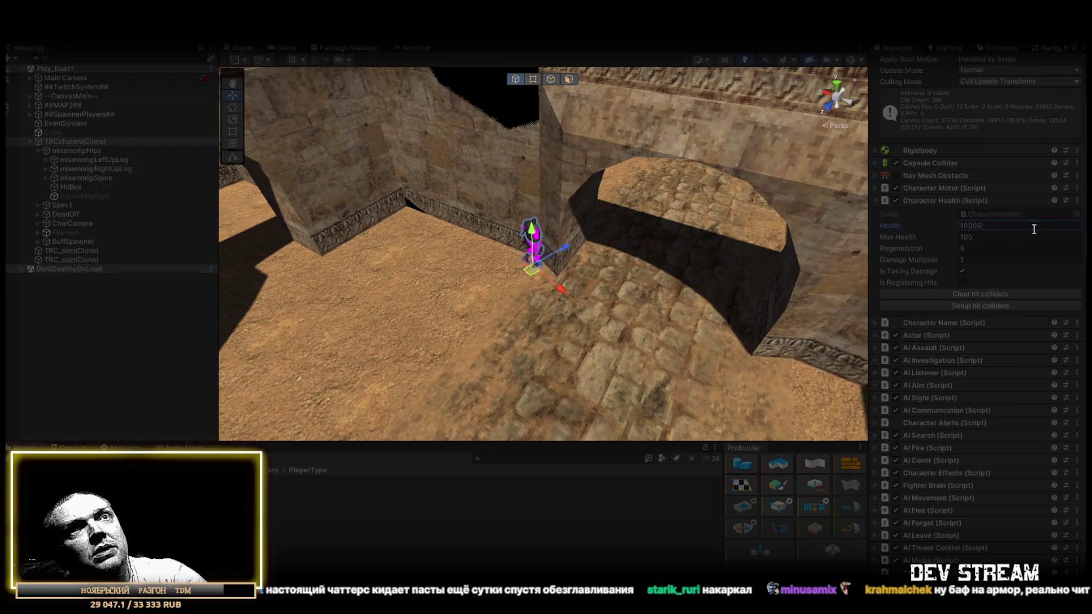
pyautogui.click(1030, 237)
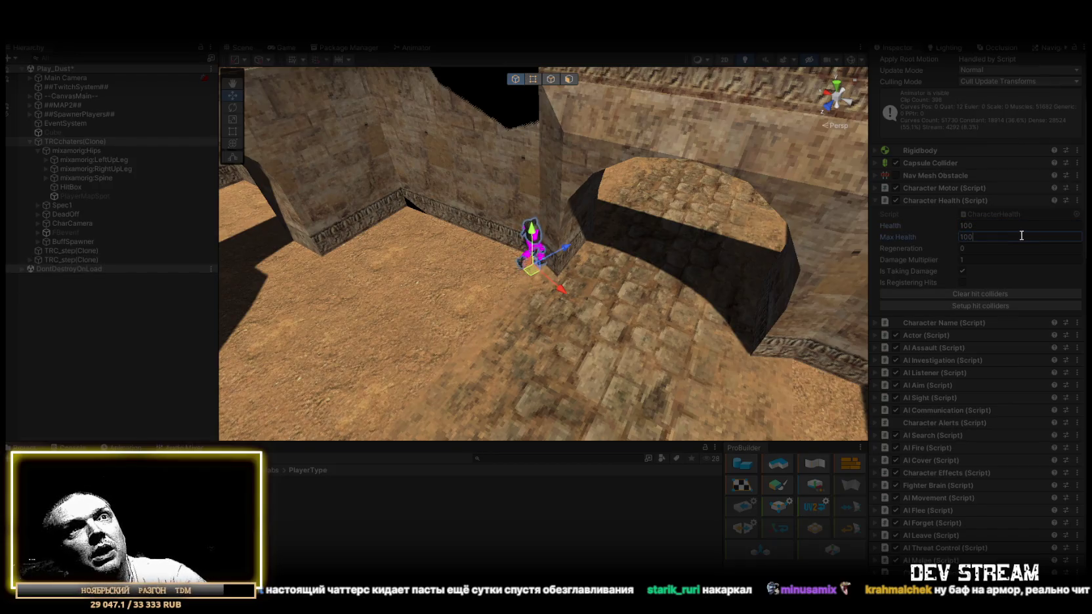
pyautogui.write('100000')
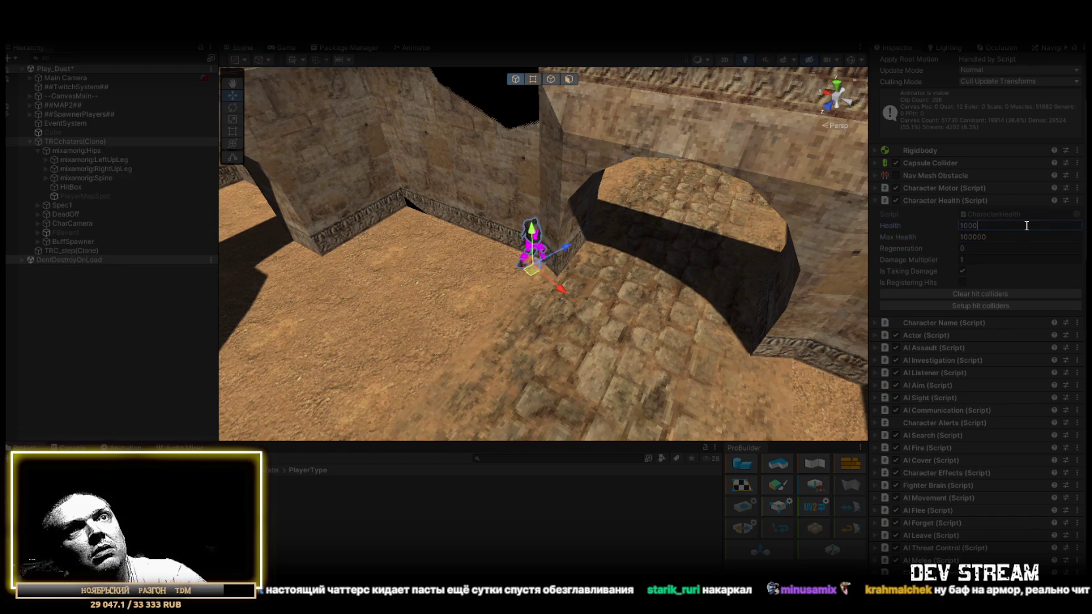
pyautogui.moveTo(657, 226)
pyautogui.mouseDown()
pyautogui.moveTo(633, 221)
pyautogui.moveTo(657, 236)
pyautogui.mouseUp()
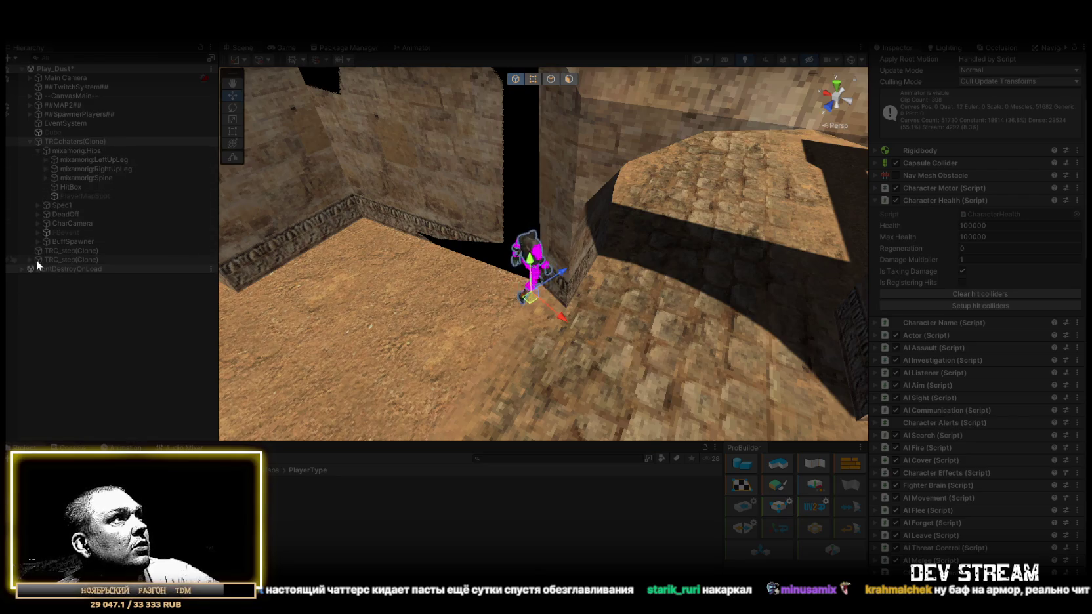
pyautogui.click(38, 241)
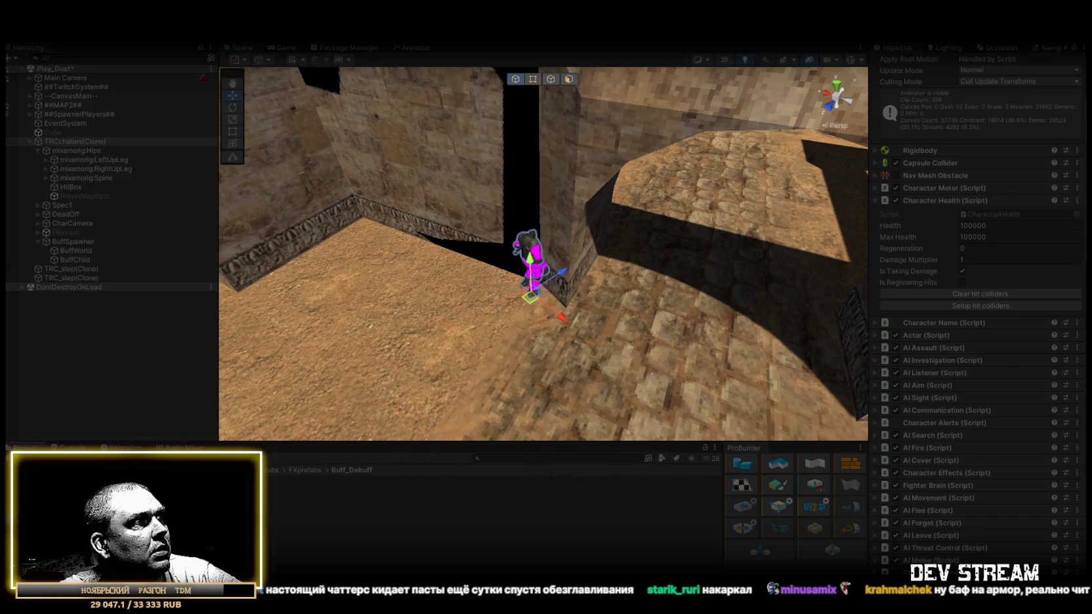
# Drop the heal buff prefab under BuffChild and select the TRCchaters(Clone) character.
pyautogui.moveTo(308, 526)
pyautogui.mouseDown()
pyautogui.moveTo(123, 195)
pyautogui.moveTo(103, 197)
pyautogui.mouseUp()
pyautogui.moveTo(96, 251); pyautogui.dragTo(80, 261)
pyautogui.click(66, 241)
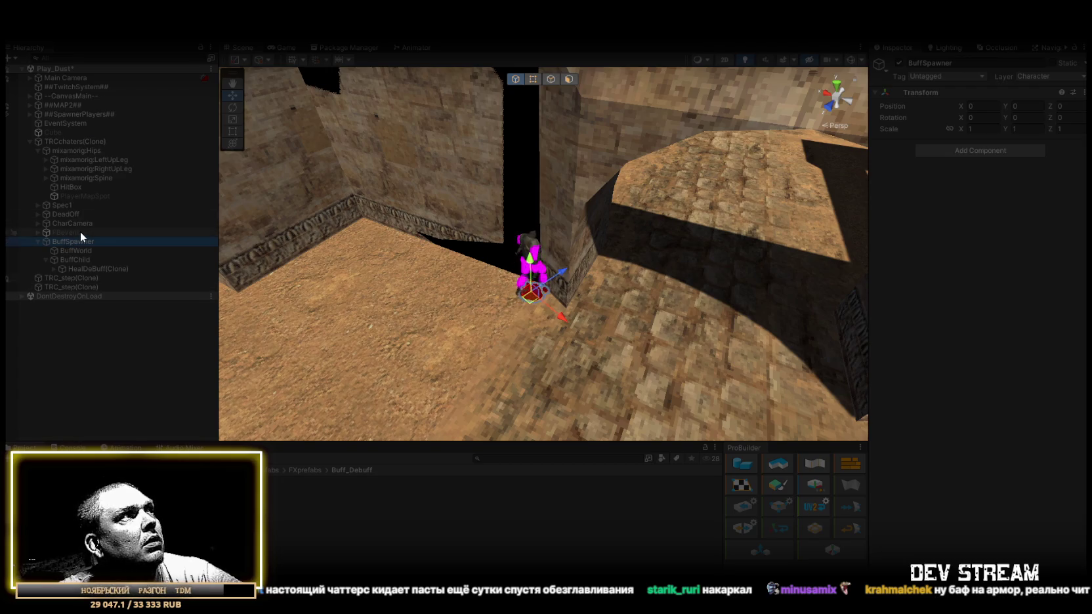
pyautogui.click(57, 141)
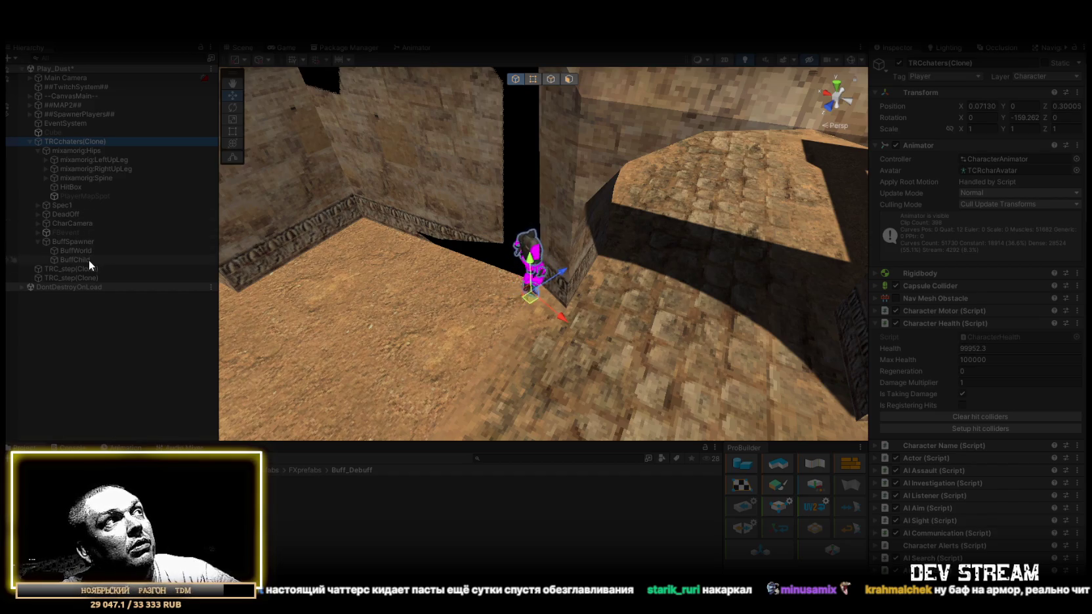
# Add the heal buff under BuffChild again and check the character's Health is back at 100000.
pyautogui.moveTo(420, 249); pyautogui.dragTo(499, 263)
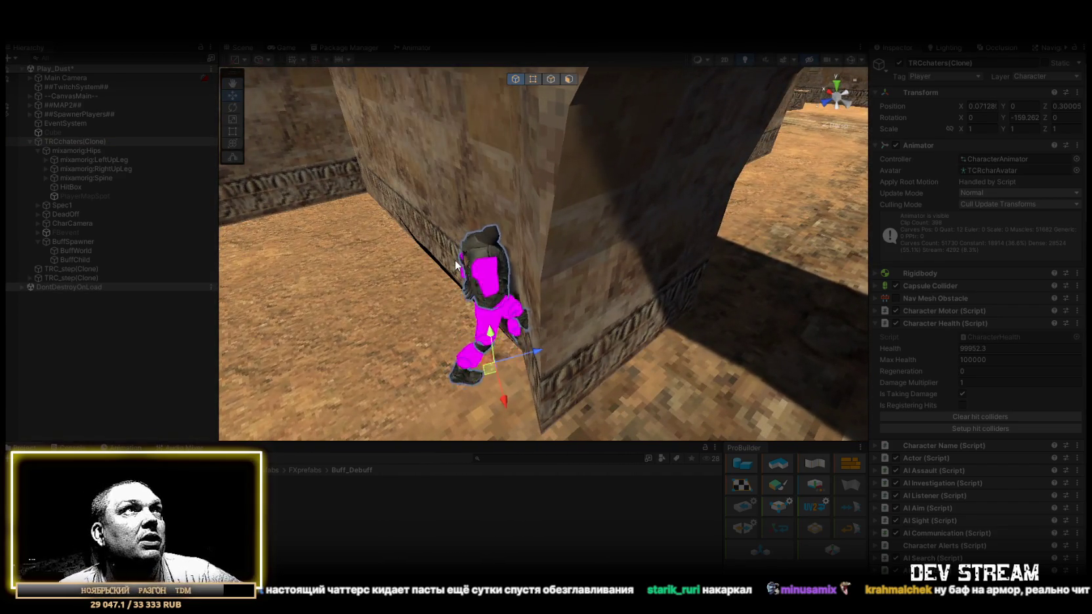
pyautogui.moveTo(580, 230)
pyautogui.mouseDown()
pyautogui.moveTo(556, 250)
pyautogui.moveTo(525, 253)
pyautogui.mouseUp()
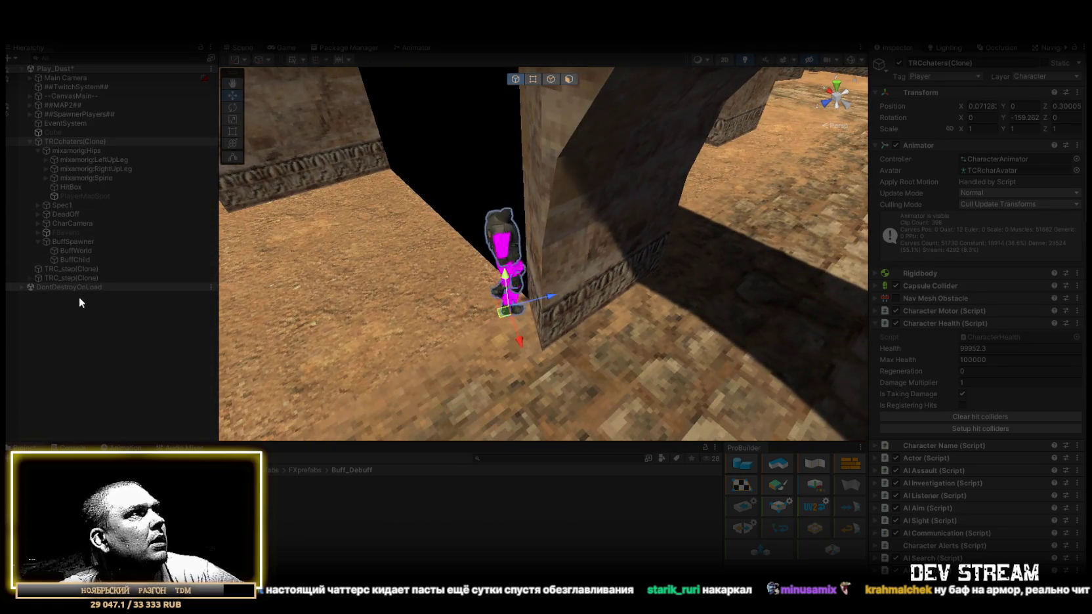
pyautogui.moveTo(73, 141)
pyautogui.mouseDown()
pyautogui.moveTo(86, 249)
pyautogui.moveTo(118, 348)
pyautogui.moveTo(98, 189)
pyautogui.moveTo(74, 260)
pyautogui.mouseUp()
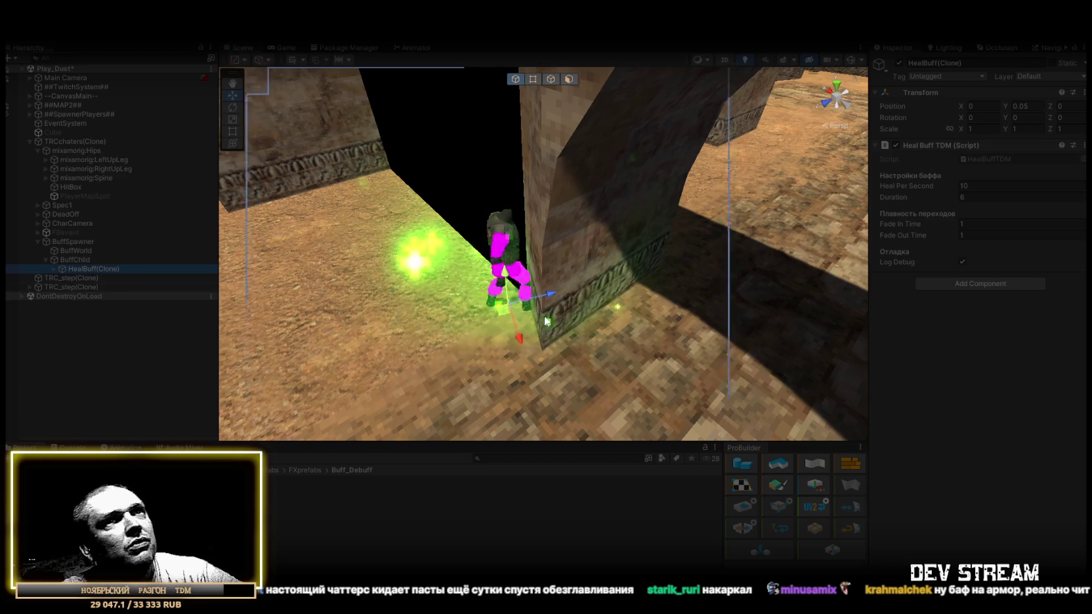
pyautogui.click(68, 141)
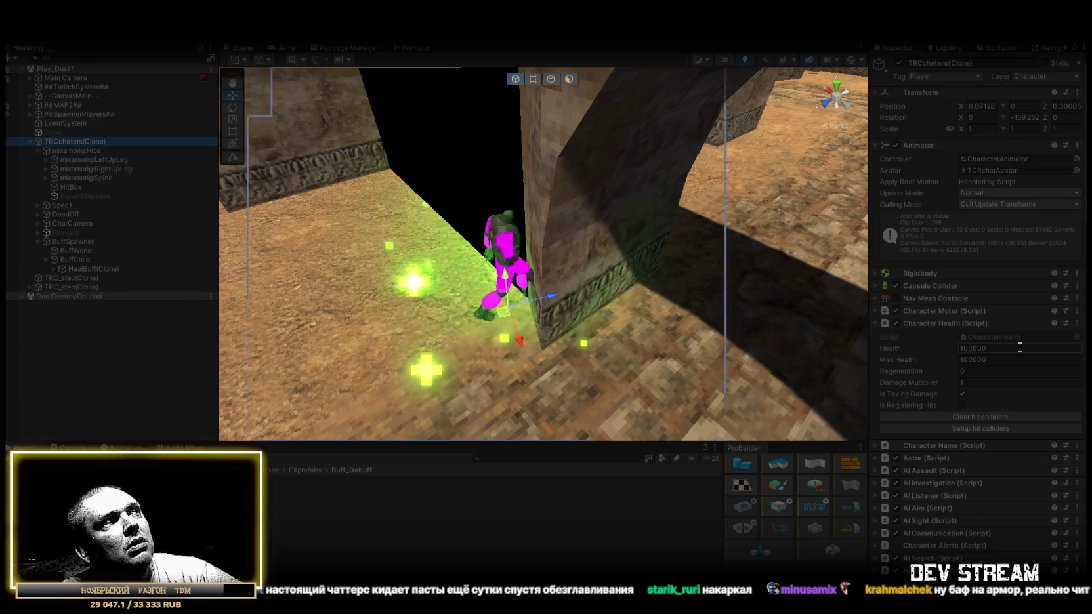
pyautogui.click(890, 345)
# Lower the character's Health to 90000 and give it the heal buff via BuffSpawner.
pyautogui.click(975, 348)
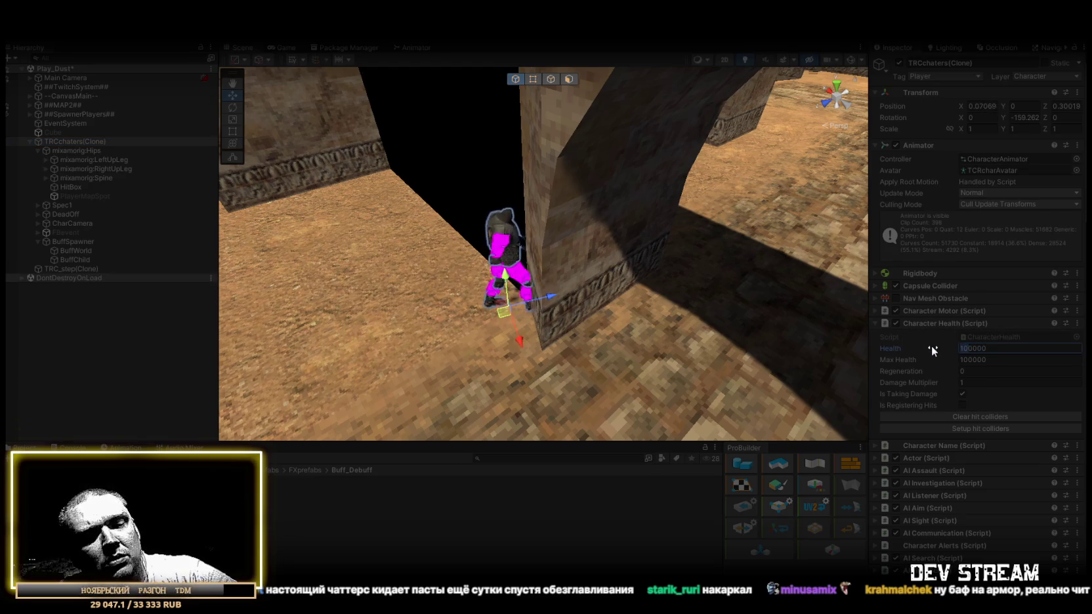
pyautogui.write('99')
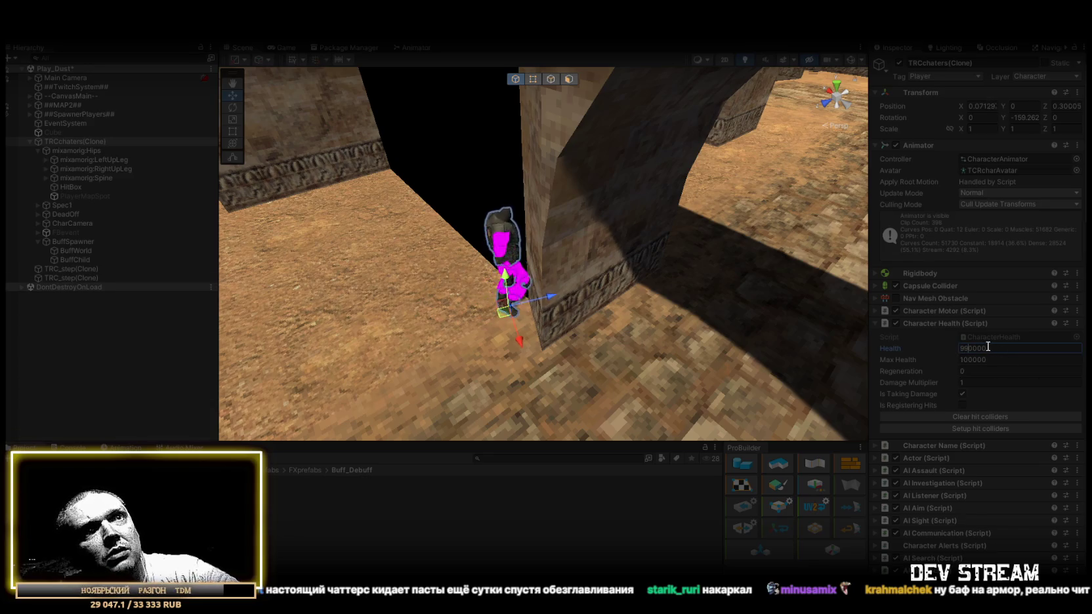
pyautogui.press('BackSpace')
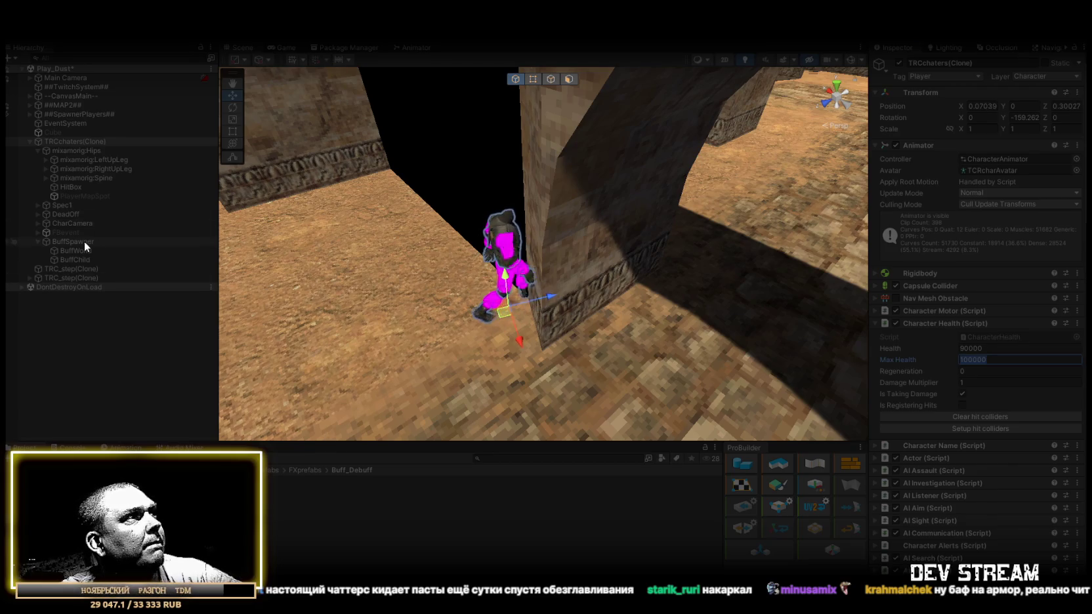
pyautogui.moveTo(84, 242); pyautogui.dragTo(75, 259)
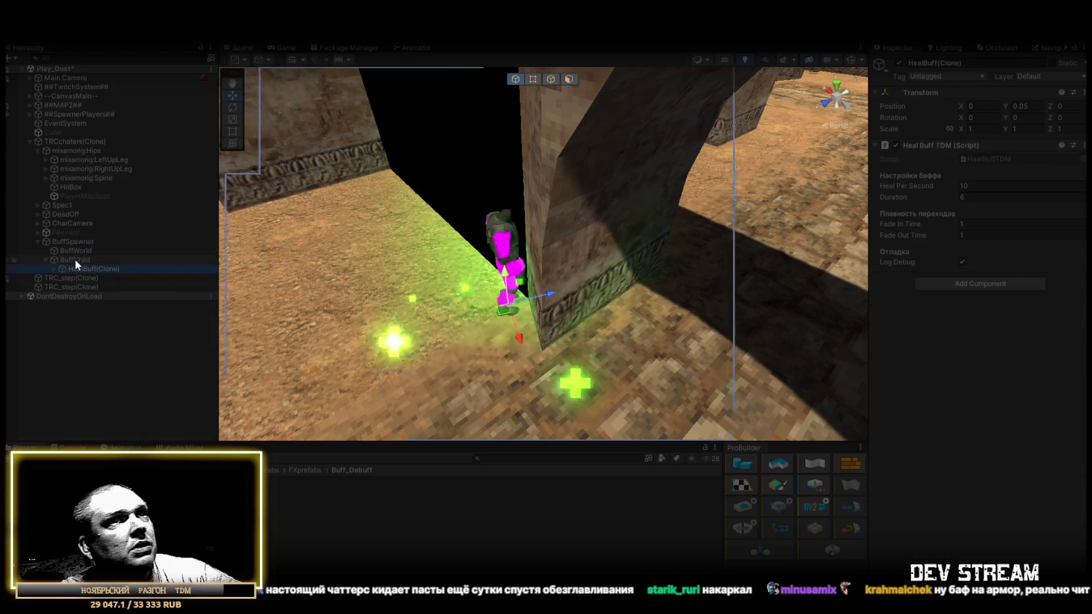
pyautogui.click(53, 141)
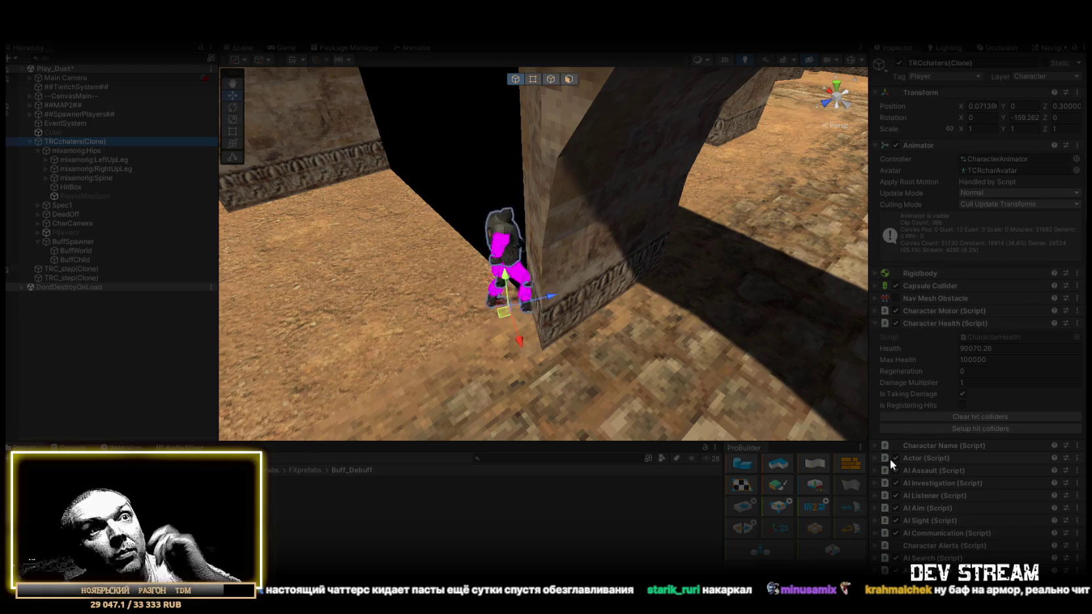
# Expand the character's Character Motor (Script) settings.
pyautogui.click(876, 311)
pyautogui.scroll(-2, 1007, 351)
pyautogui.scroll(-2, 982, 416)
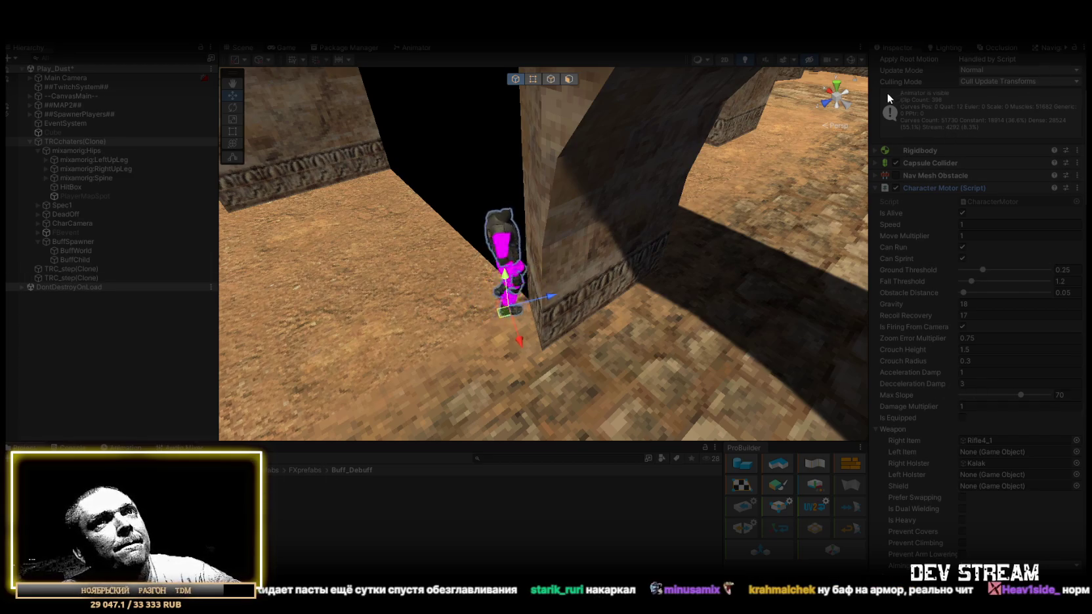
pyautogui.click(1078, 188)
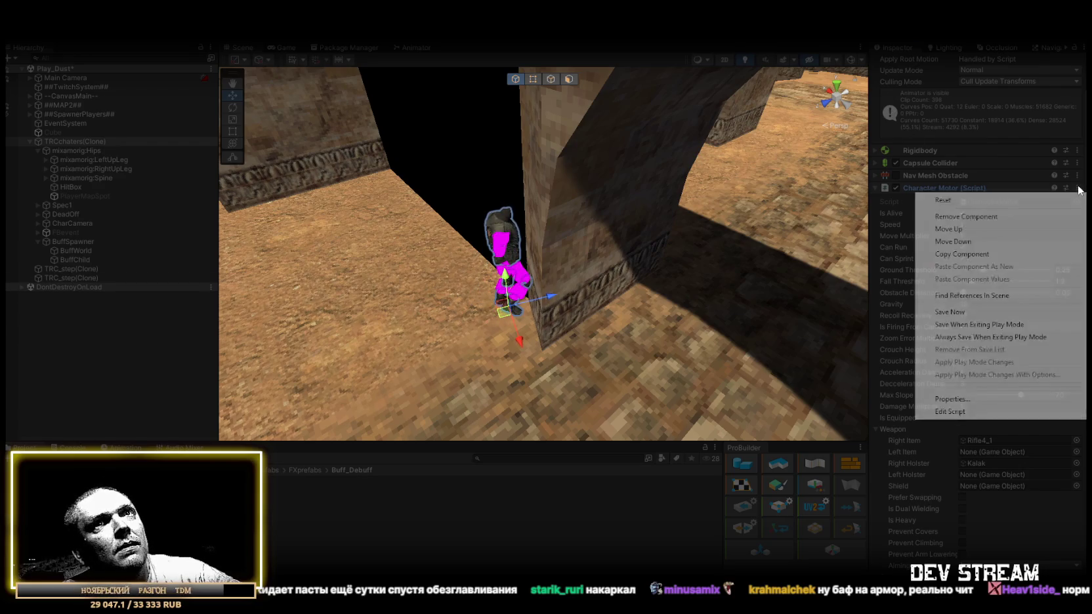
# Open Character Motor's Properties as a floating window, placed at the top right and enlarged.
pyautogui.click(959, 400)
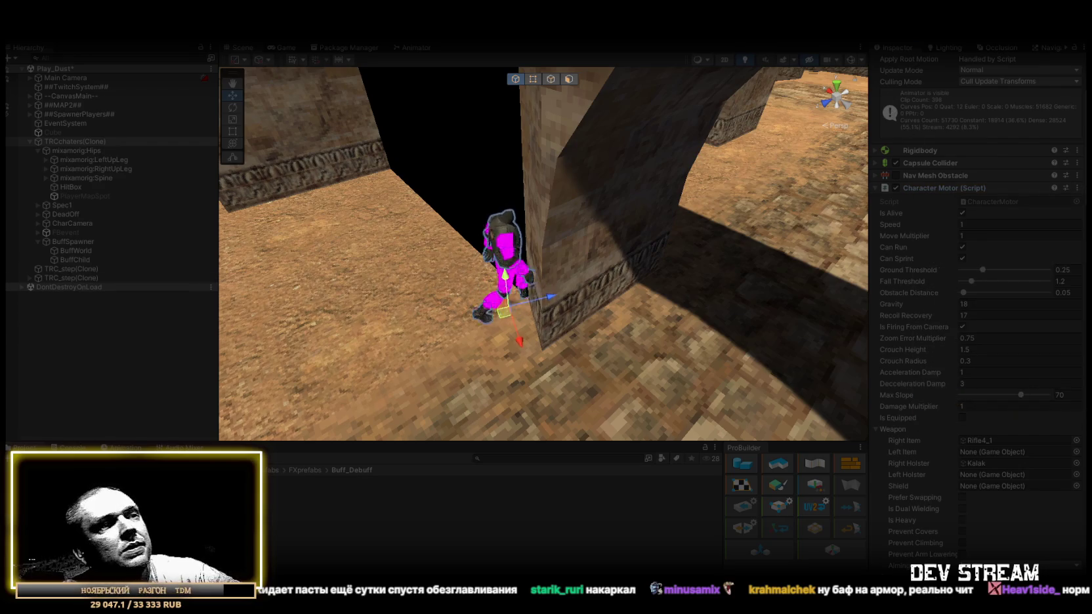
pyautogui.moveTo(958, 398)
pyautogui.mouseDown()
pyautogui.moveTo(960, 64)
pyautogui.moveTo(979, 59)
pyautogui.mouseUp()
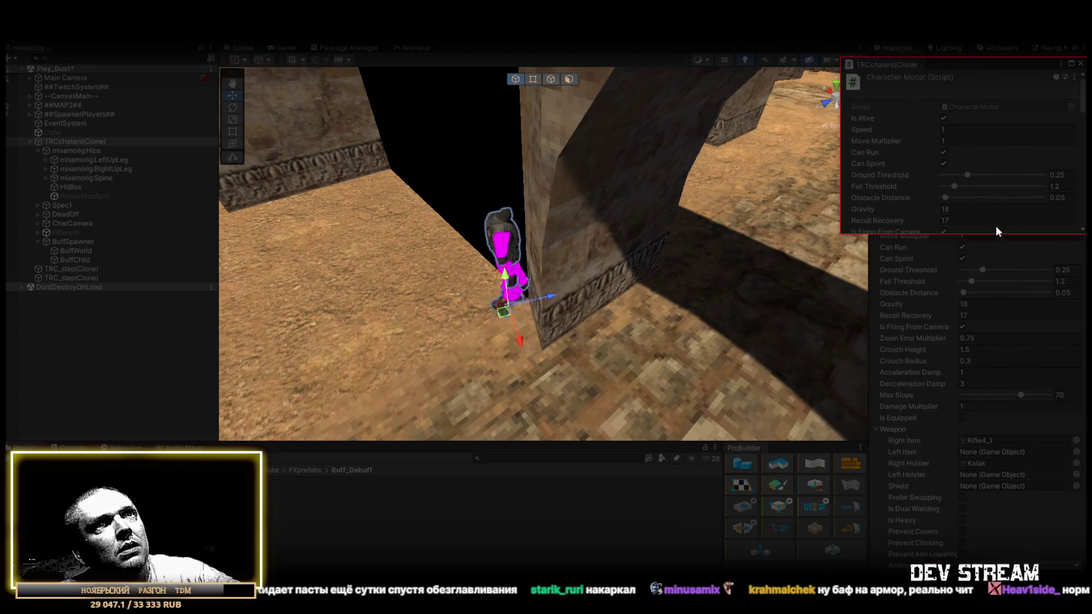
pyautogui.moveTo(996, 235); pyautogui.dragTo(998, 573)
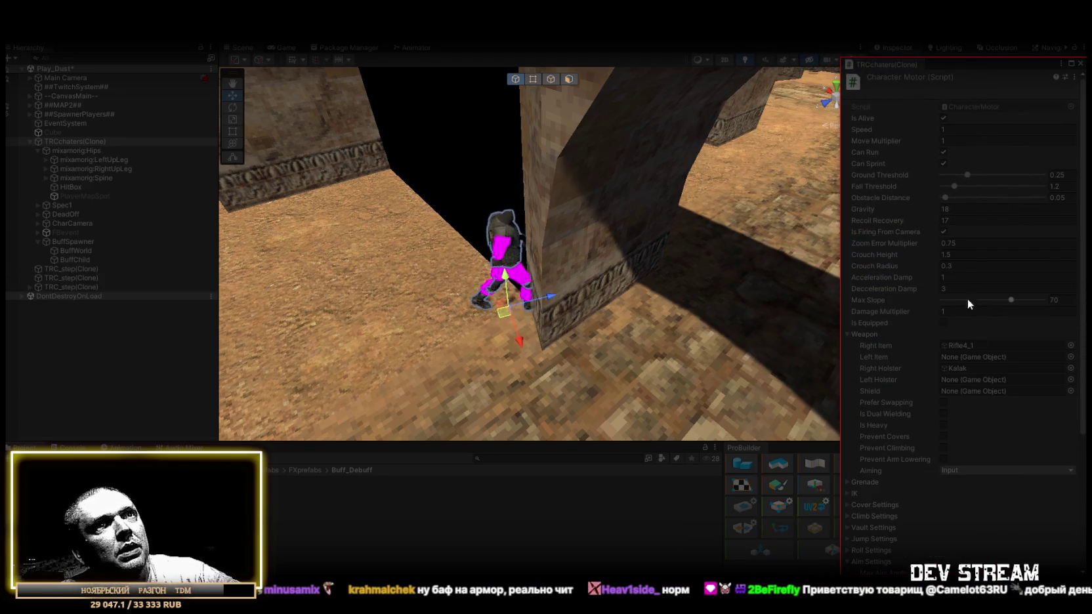
pyautogui.moveTo(947, 65); pyautogui.dragTo(943, 66)
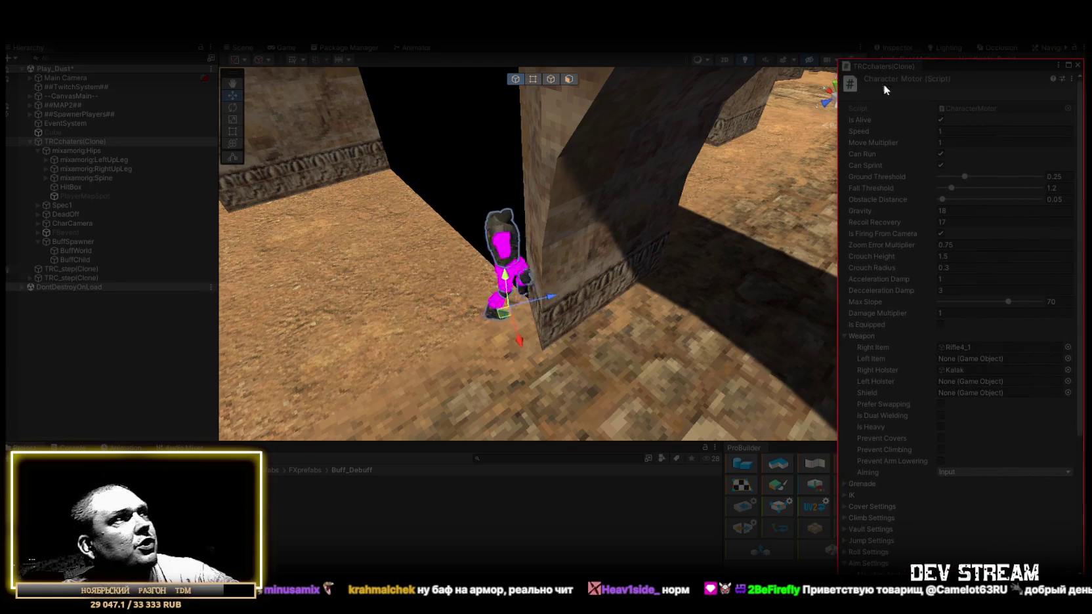
# Apply the damage buff under BuffChild, raising the character's Damage Multiplier to 2.
pyautogui.moveTo(76, 142); pyautogui.dragTo(76, 260)
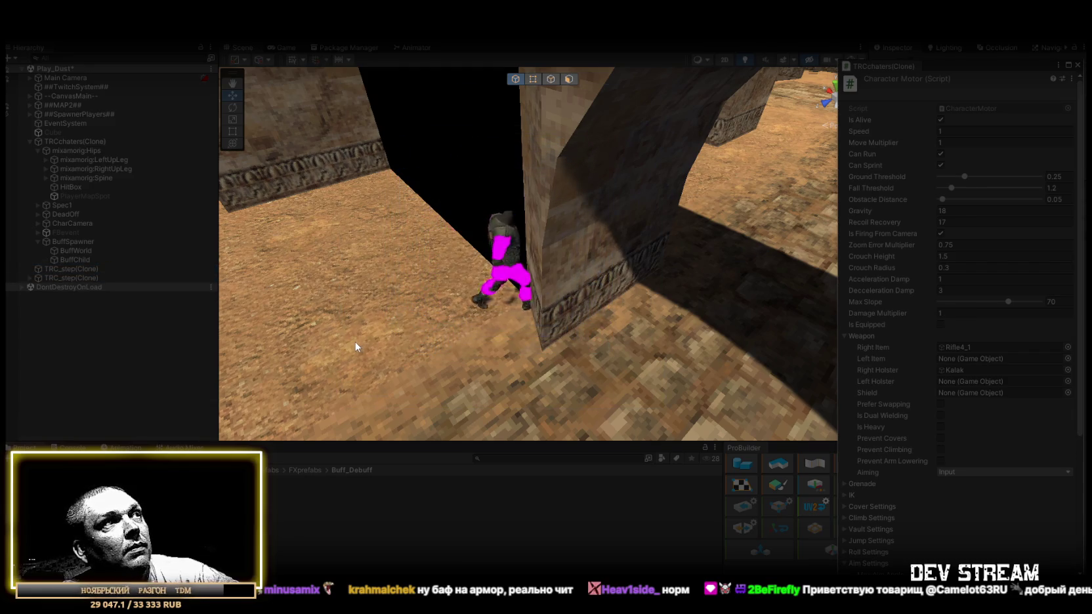
pyautogui.click(82, 269)
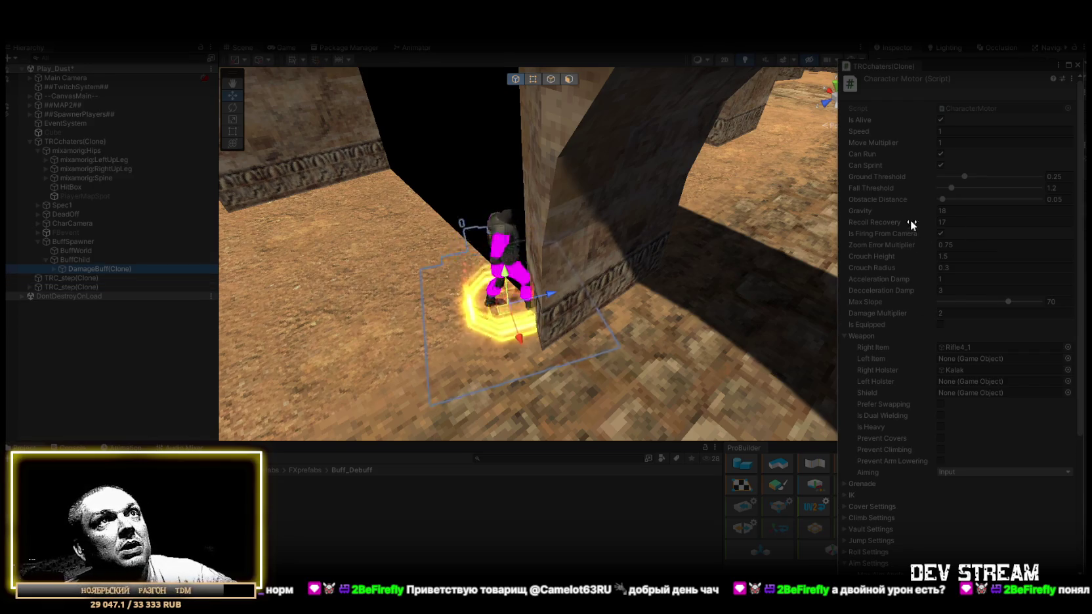
pyautogui.click(1079, 65)
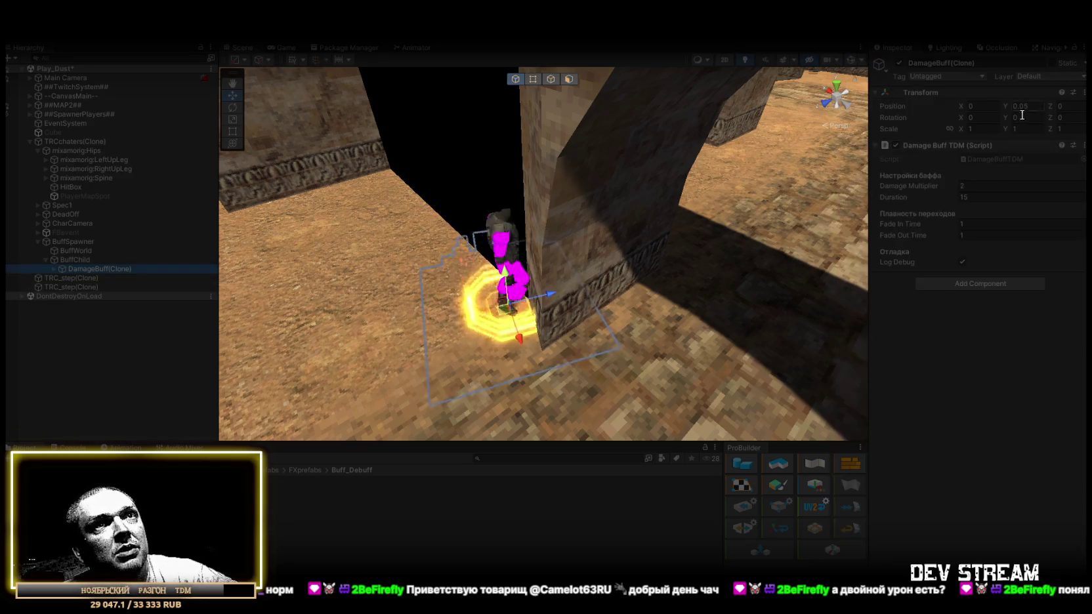
# Collapse Character Motor and open Character Health's Properties in a resized floating window.
pyautogui.click(68, 142)
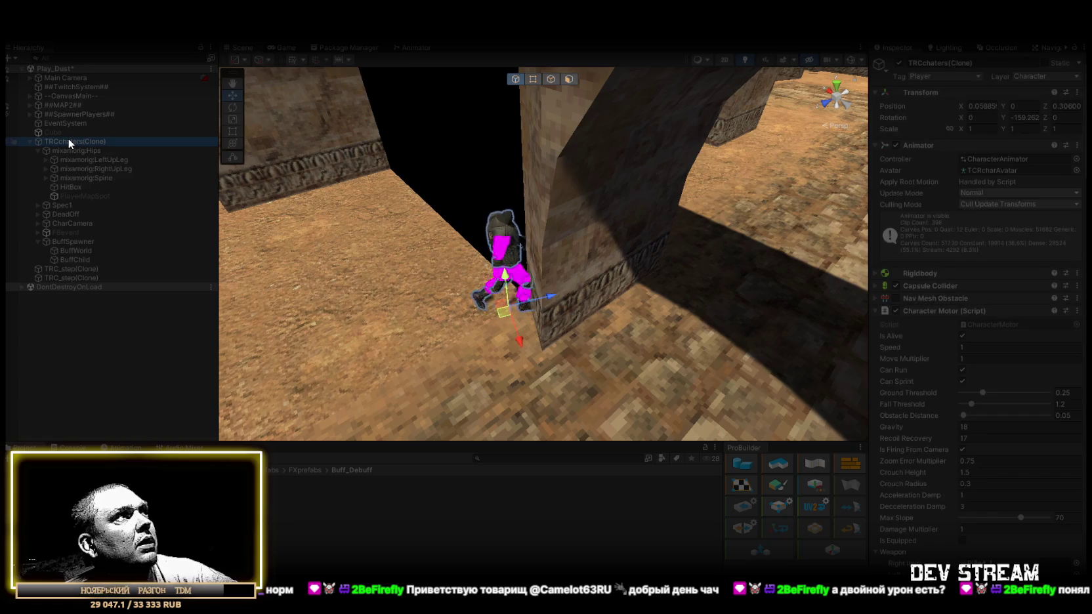
pyautogui.click(878, 309)
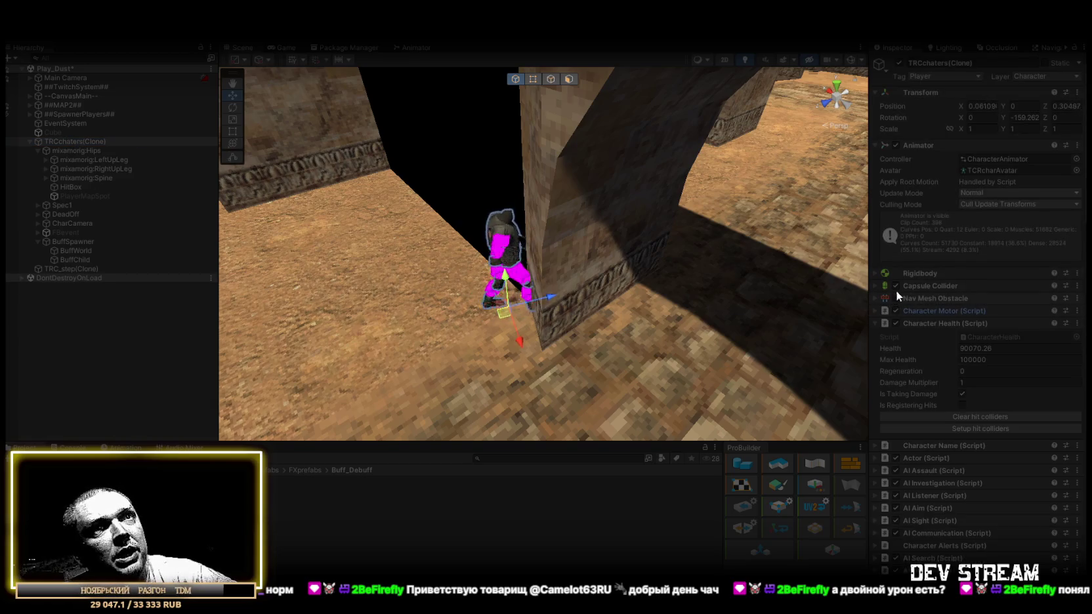
pyautogui.click(1077, 323)
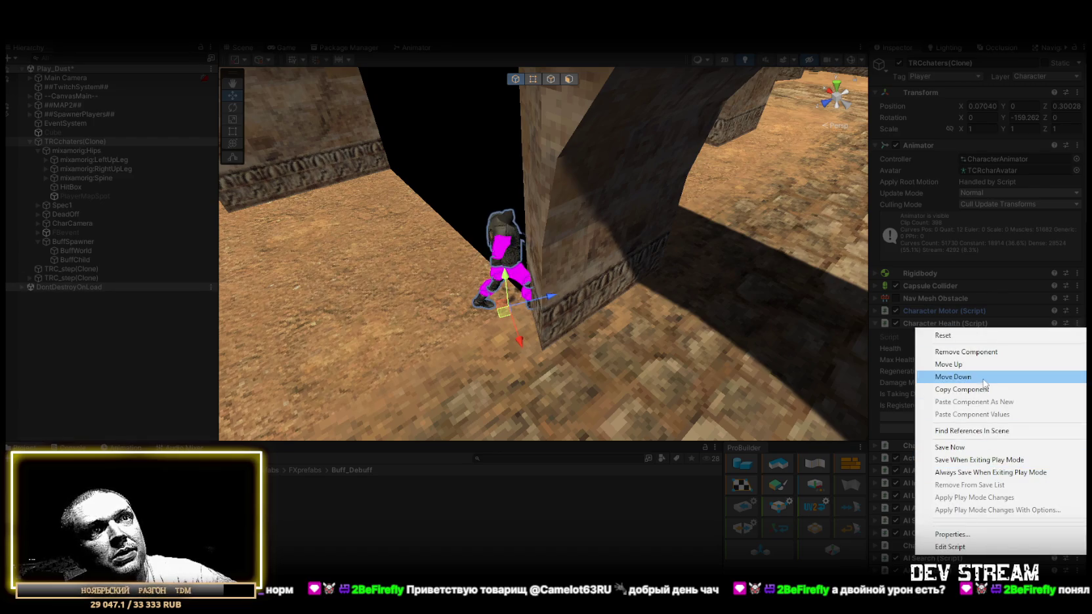
pyautogui.click(964, 535)
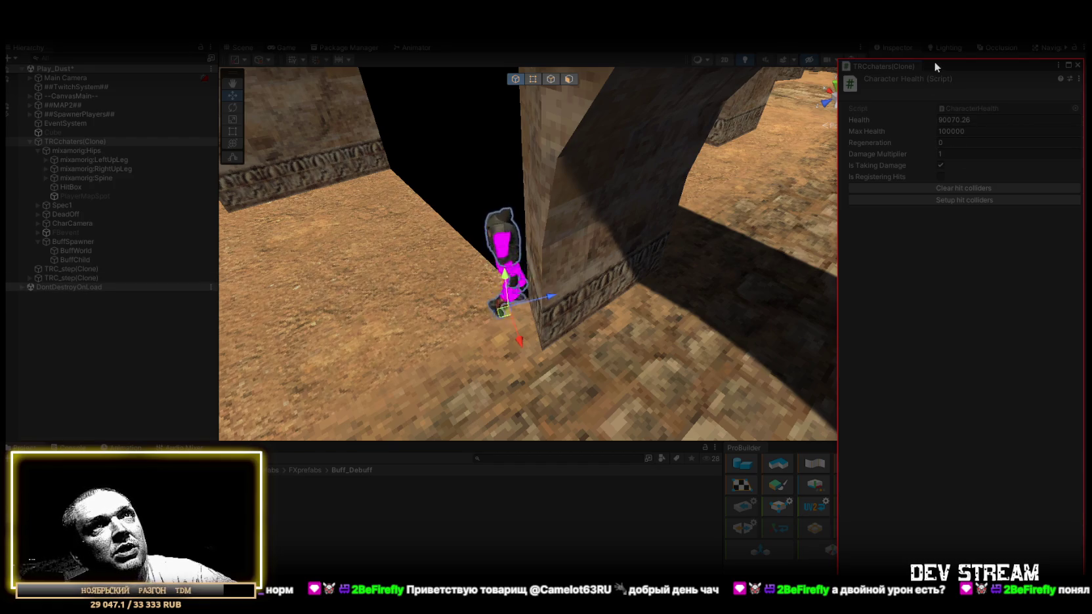
pyautogui.moveTo(938, 63); pyautogui.dragTo(958, 289)
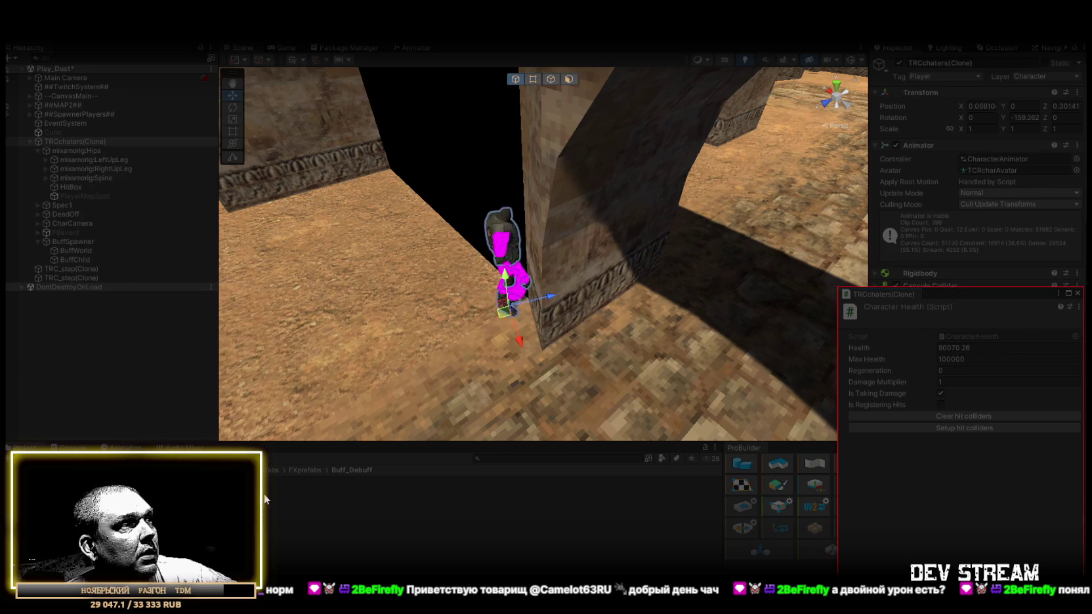
# Apply the armor debuff via BuffSpawner, setting Damage Multiplier to -1, and select ArmorDeBuff.
pyautogui.moveTo(112, 243)
pyautogui.mouseDown()
pyautogui.moveTo(86, 243)
pyautogui.moveTo(82, 258)
pyautogui.mouseUp()
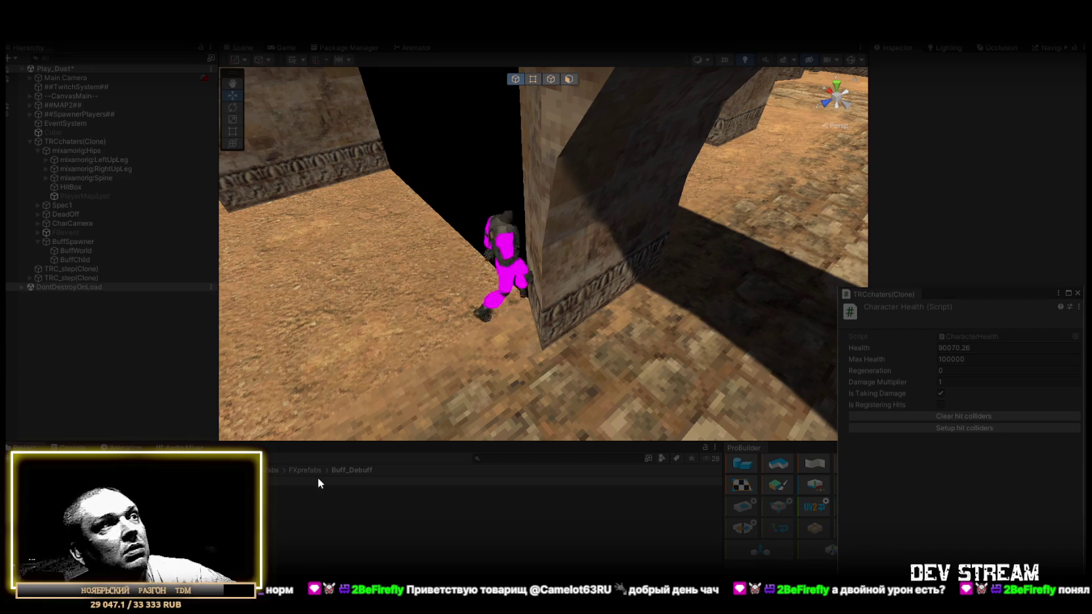
pyautogui.click(77, 265)
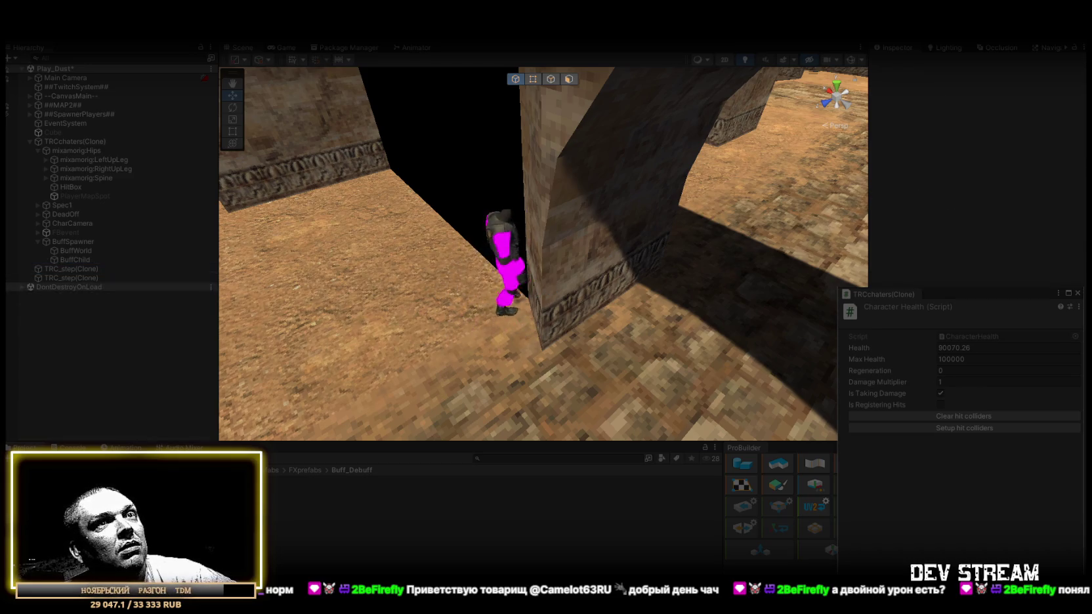
pyautogui.click(282, 491)
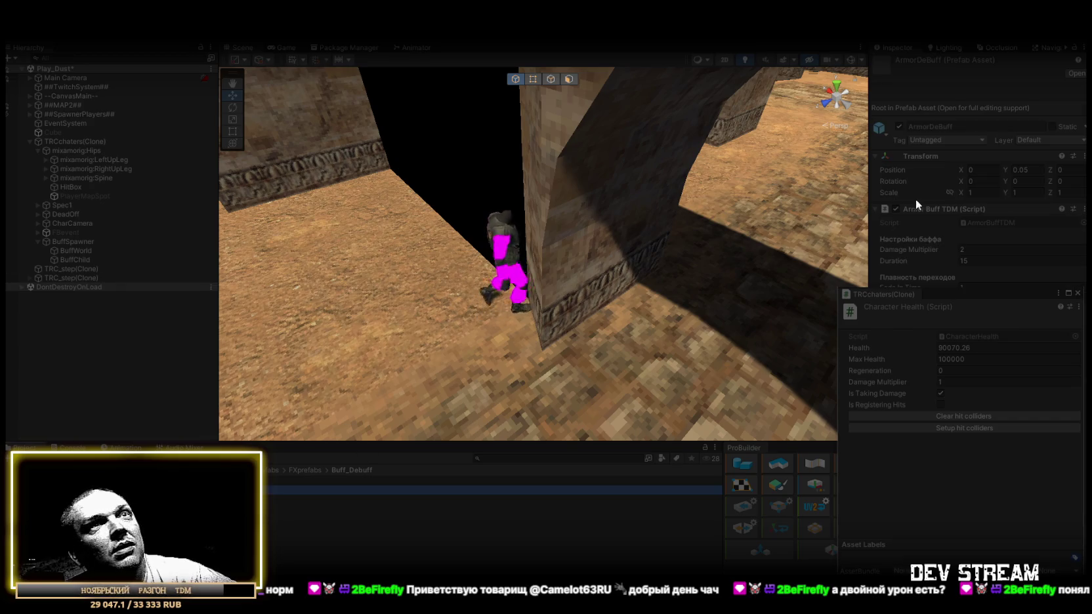
# Move the Character Health window lower and compare ArmorBuff (0.5) with ArmorDeBuff (2) Damage Multipliers.
pyautogui.moveTo(974, 294); pyautogui.dragTo(949, 378)
pyautogui.click(289, 480)
pyautogui.click(285, 490)
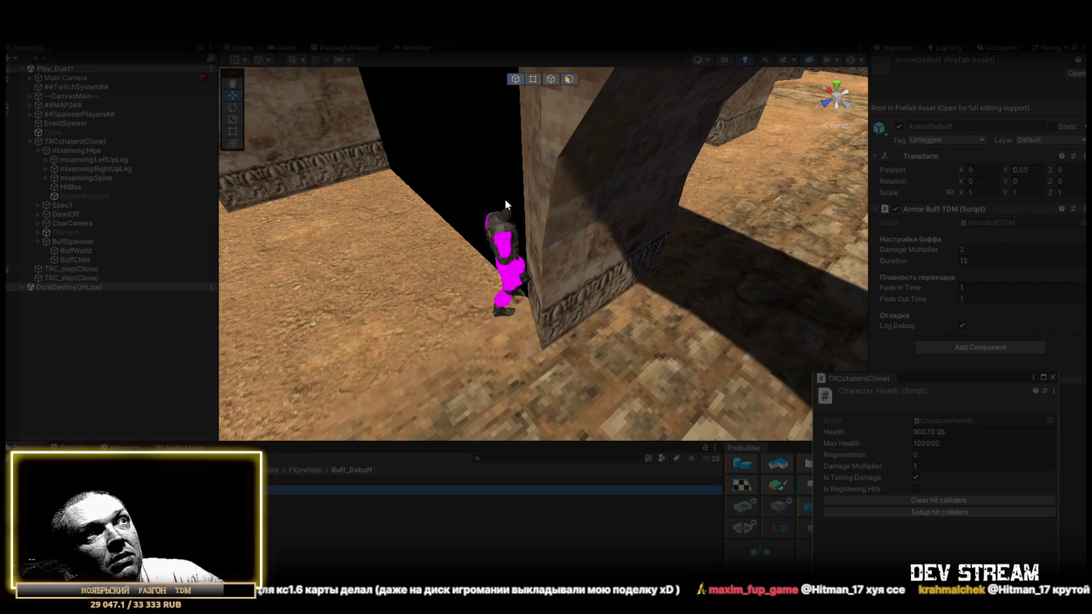
# Orbit and pull back the Scene view over the Dust map, then select the ArmorDeBuff prefab.
pyautogui.moveTo(533, 260)
pyautogui.mouseDown()
pyautogui.moveTo(500, 286)
pyautogui.moveTo(515, 285)
pyautogui.mouseUp()
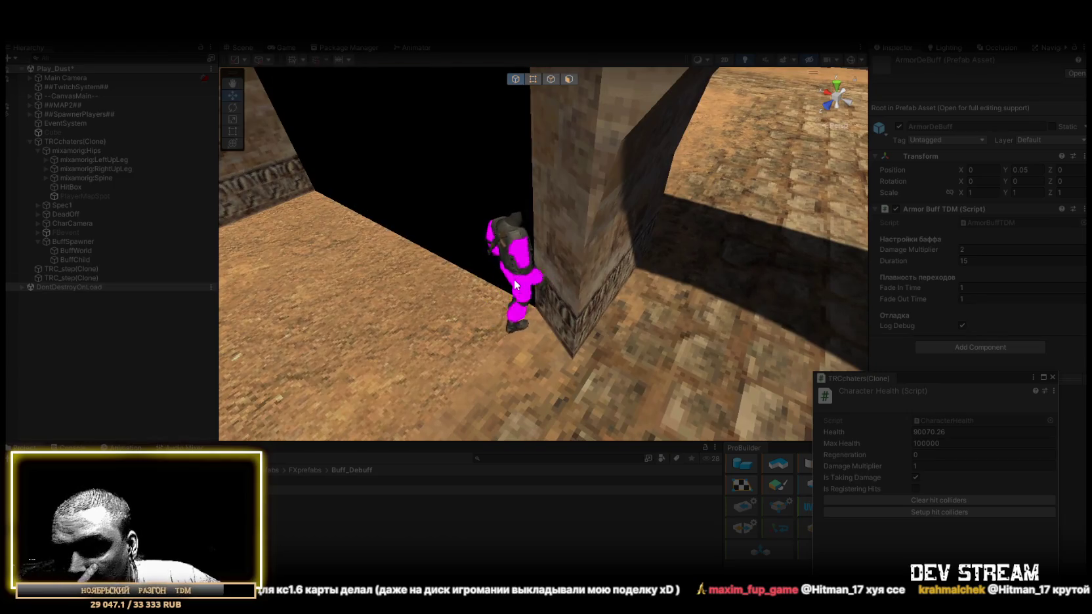
pyautogui.moveTo(586, 307)
pyautogui.mouseDown()
pyautogui.moveTo(576, 290)
pyautogui.moveTo(702, 274)
pyautogui.mouseUp()
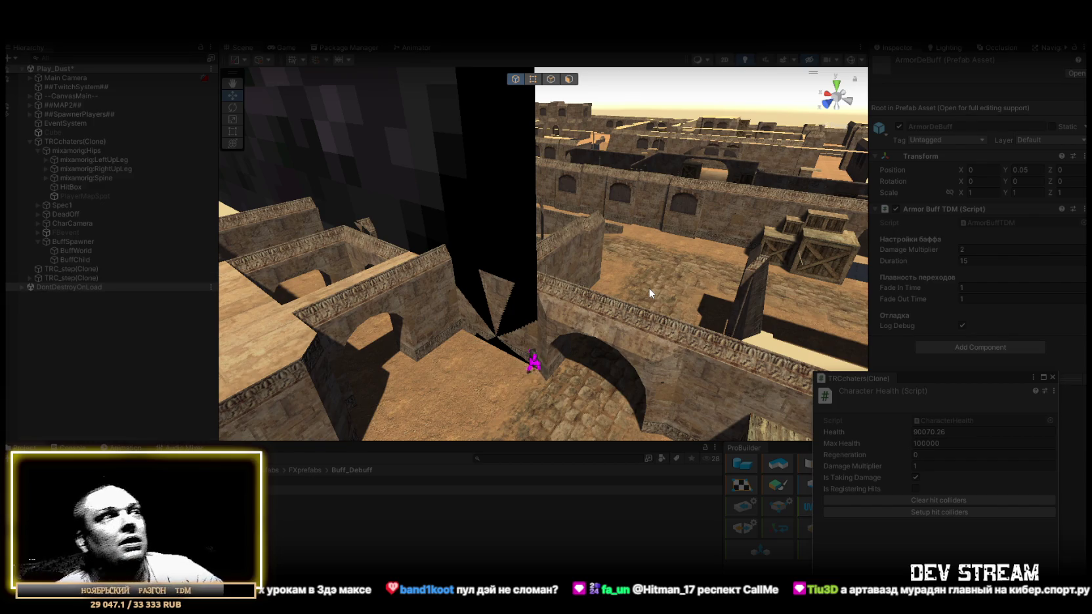
pyautogui.click(266, 487)
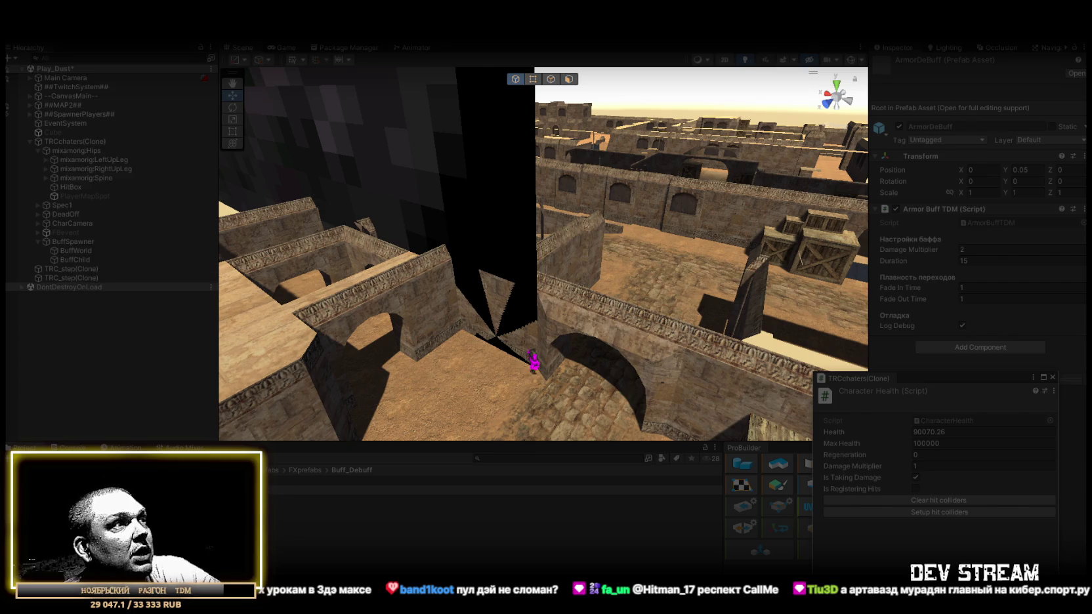
# Set ArmorDeBuff's Damage Multiplier to -2 and apply the debuff to the running character.
pyautogui.click(987, 249)
pyautogui.write('1')
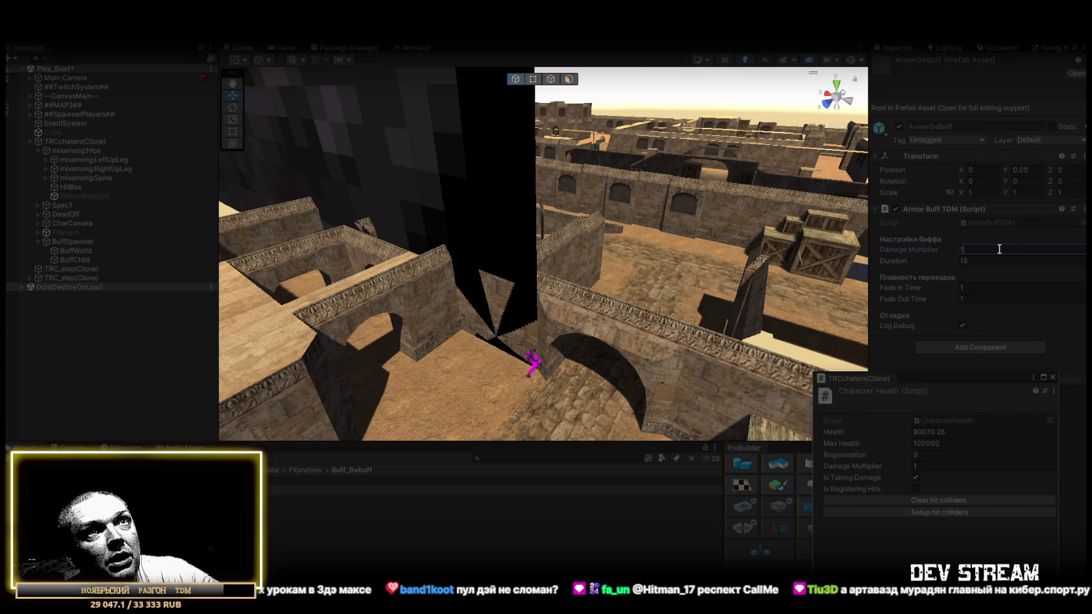
pyautogui.write('-2')
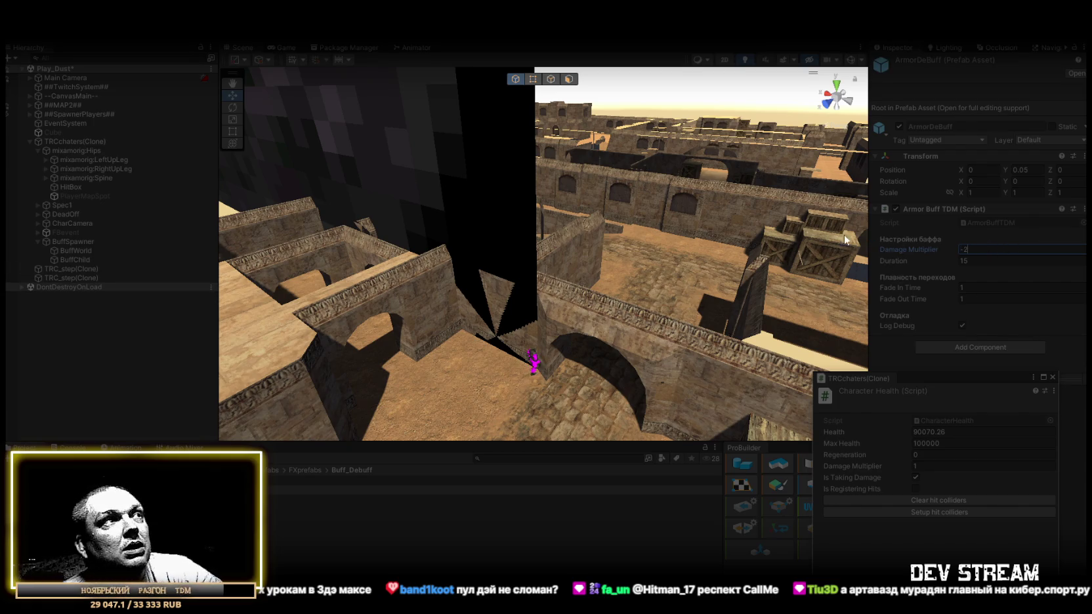
pyautogui.click(316, 480)
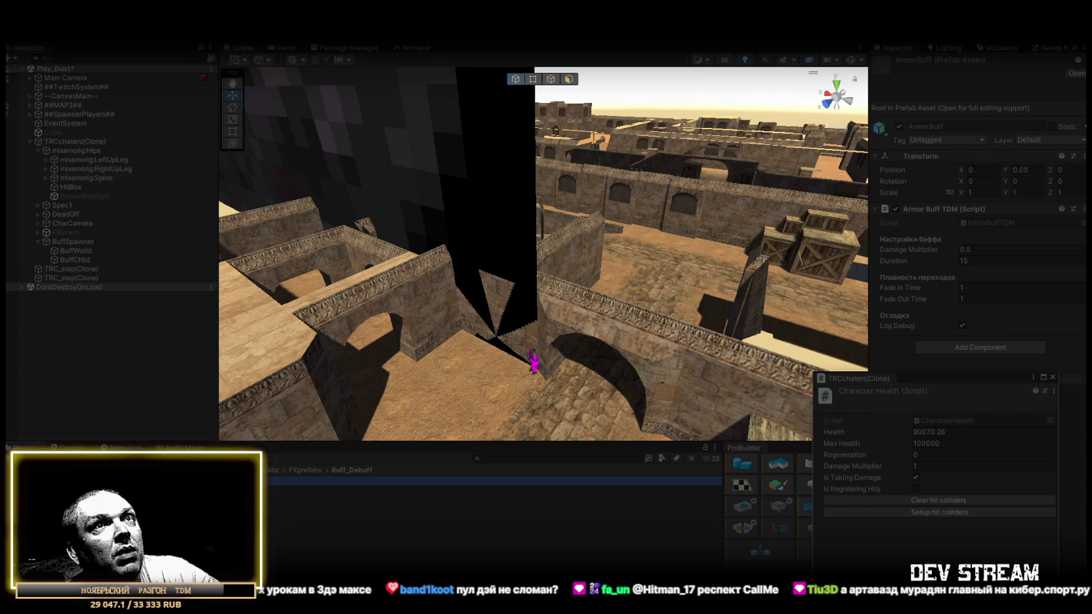
pyautogui.moveTo(315, 491)
pyautogui.mouseDown()
pyautogui.moveTo(131, 282)
pyautogui.moveTo(76, 260)
pyautogui.mouseUp()
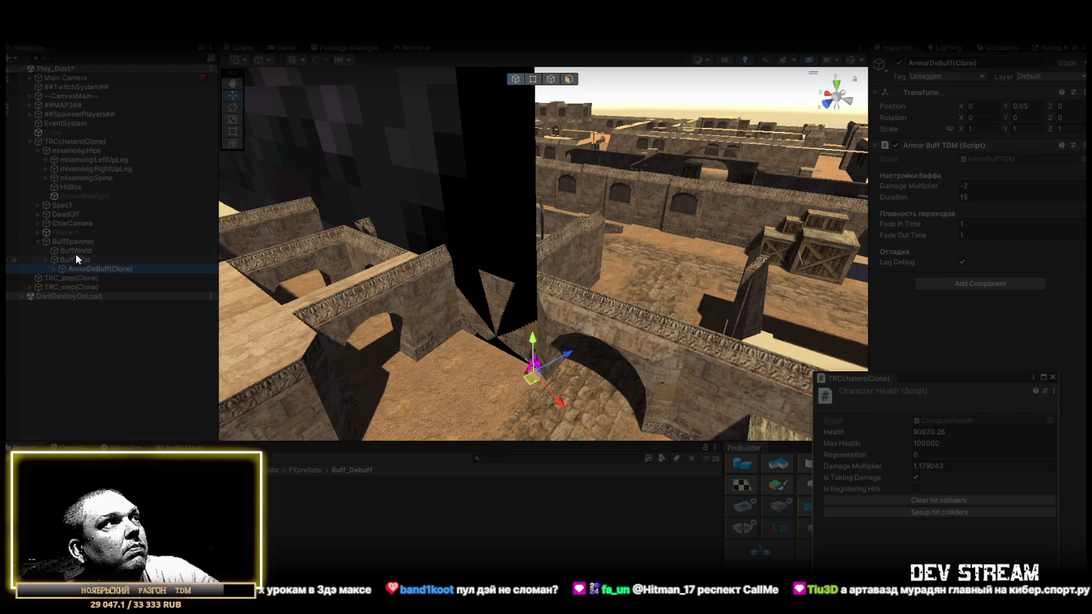
# Set the character's Damage Multiplier to 3, then reselect the ArmorDeBuff prefab.
pyautogui.click(935, 466)
pyautogui.write('3')
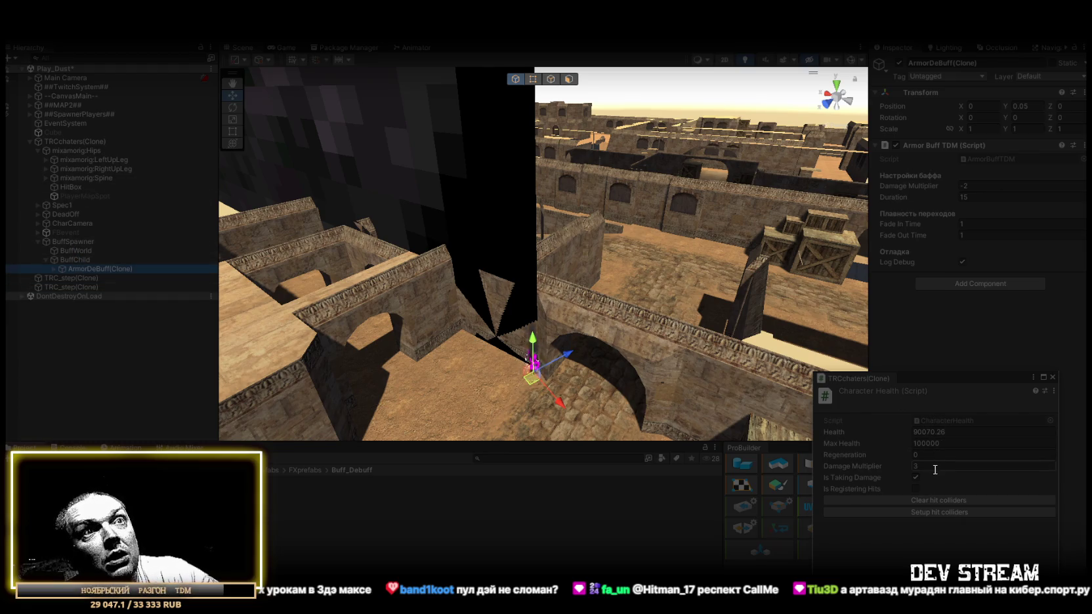
pyautogui.press('Return')
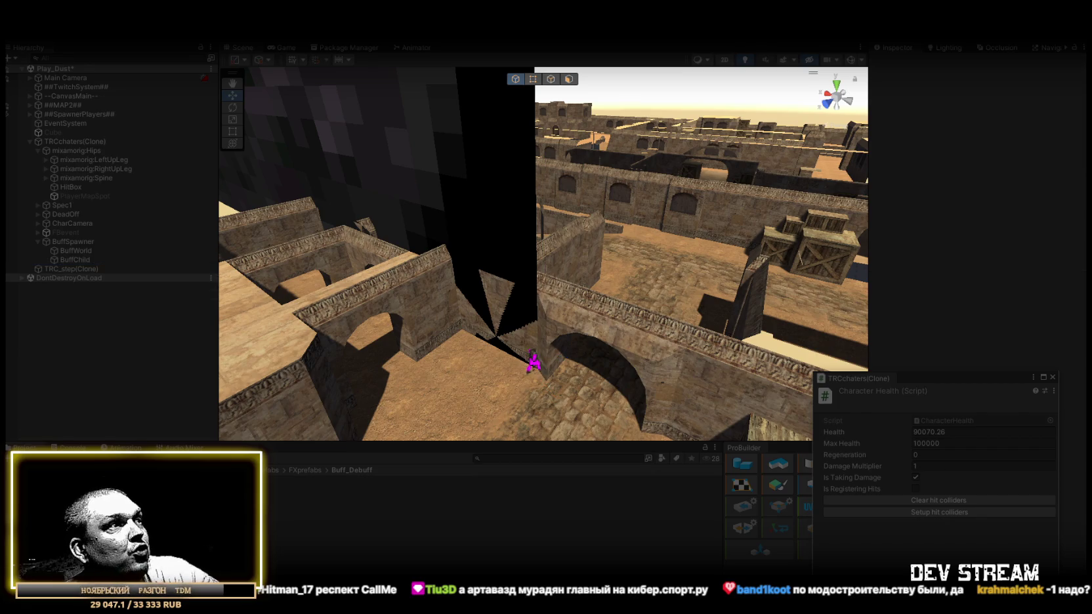
pyautogui.click(315, 491)
# Change ArmorDeBuff's Damage Multiplier to -1 and check BuffSpawner's ArmorDeBuff clone.
pyautogui.press('BackSpace')
pyautogui.press('BackSpace')
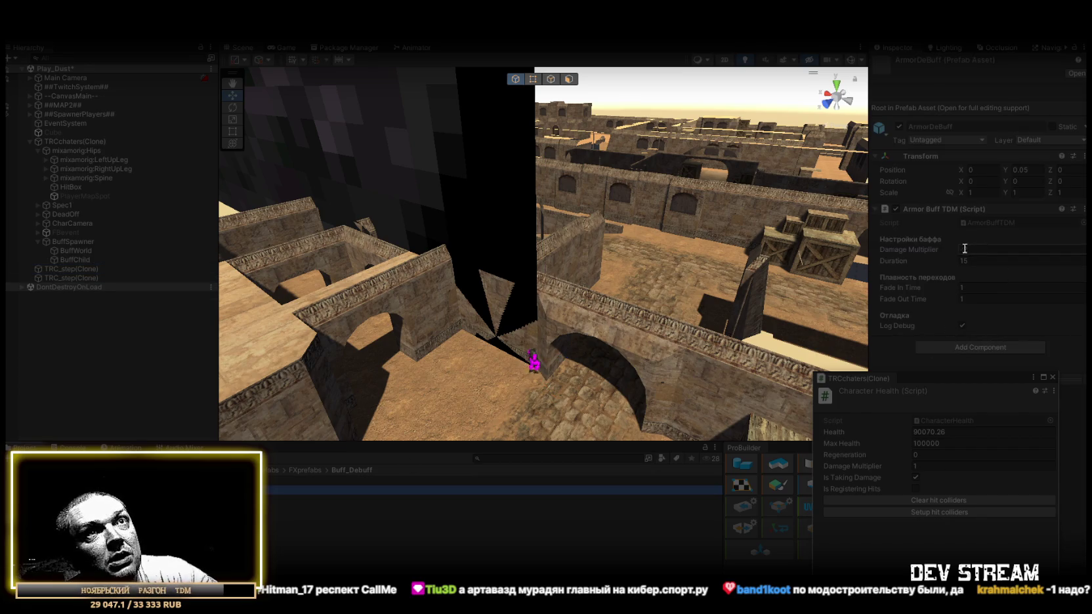
pyautogui.write('-1')
pyautogui.press('Return')
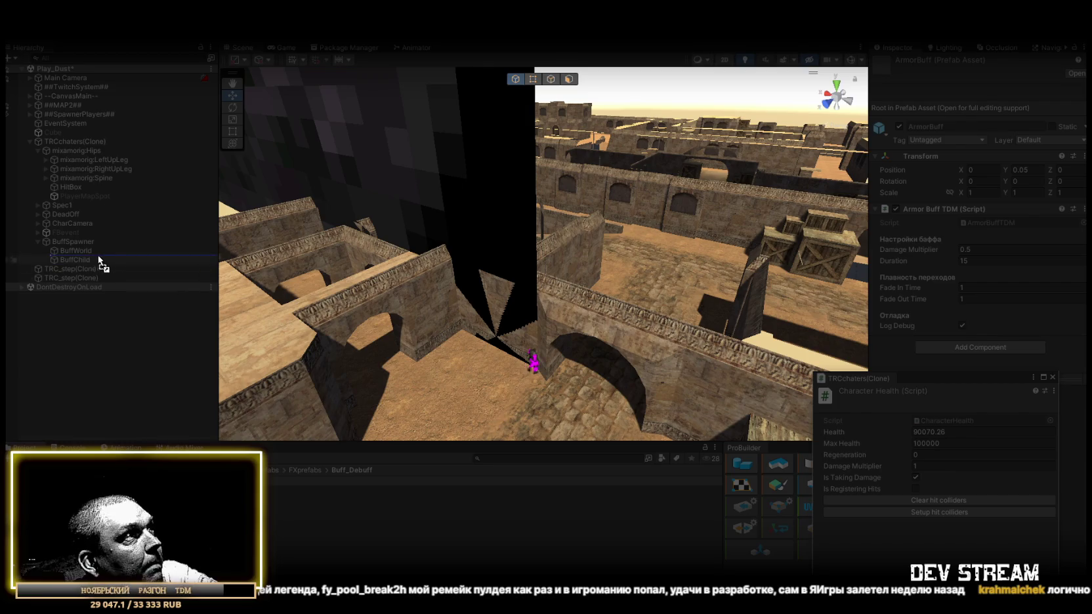
pyautogui.click(78, 243)
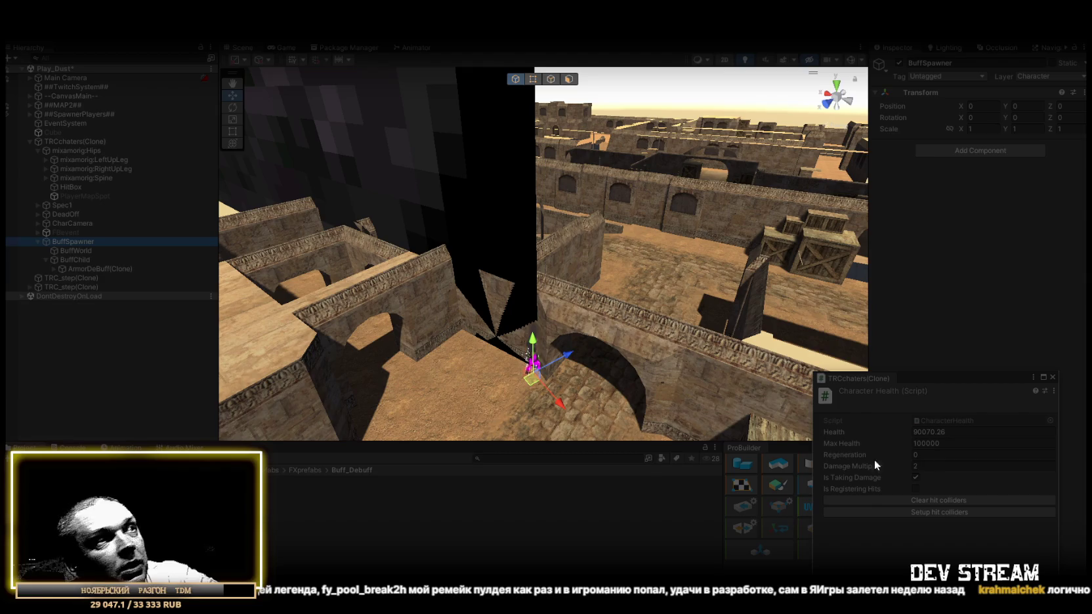
pyautogui.click(328, 490)
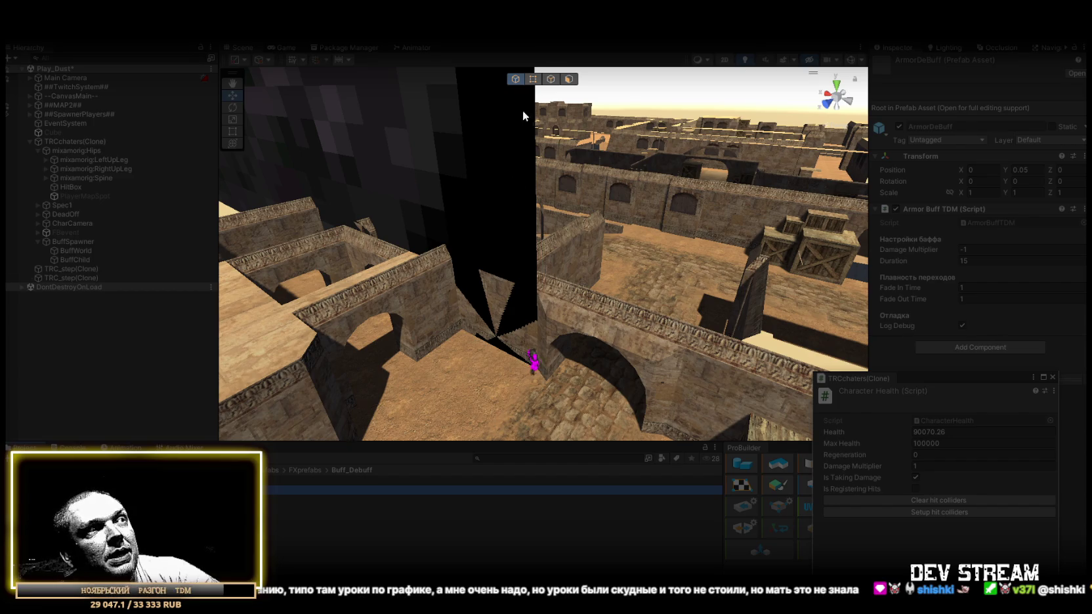
# Exit Play mode with Ctrl+P, leaving a single TRC_step clone in the scene.
pyautogui.hotkey('ctrl', 'p')
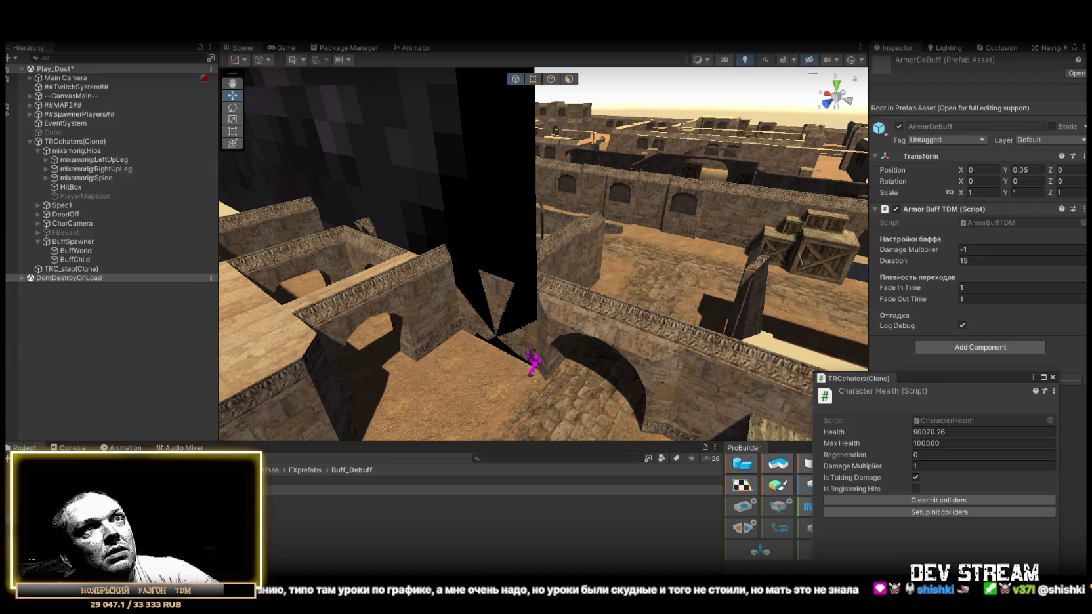
# Close the floating character inspector and rename the ArmorDeBuff 1 copy to BubleBuff.
pyautogui.click(329, 489)
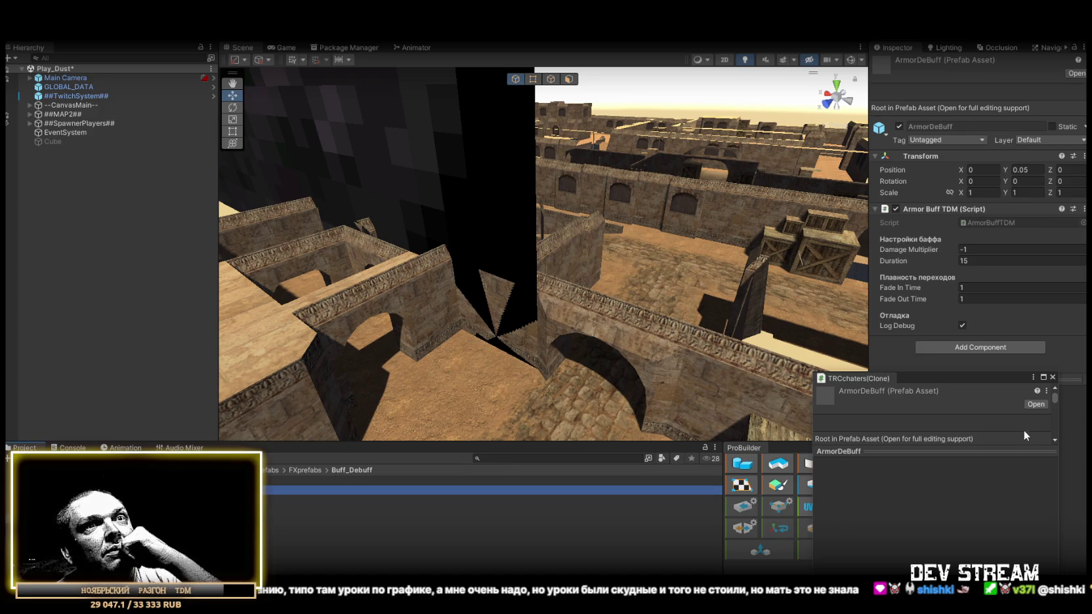
pyautogui.click(1053, 378)
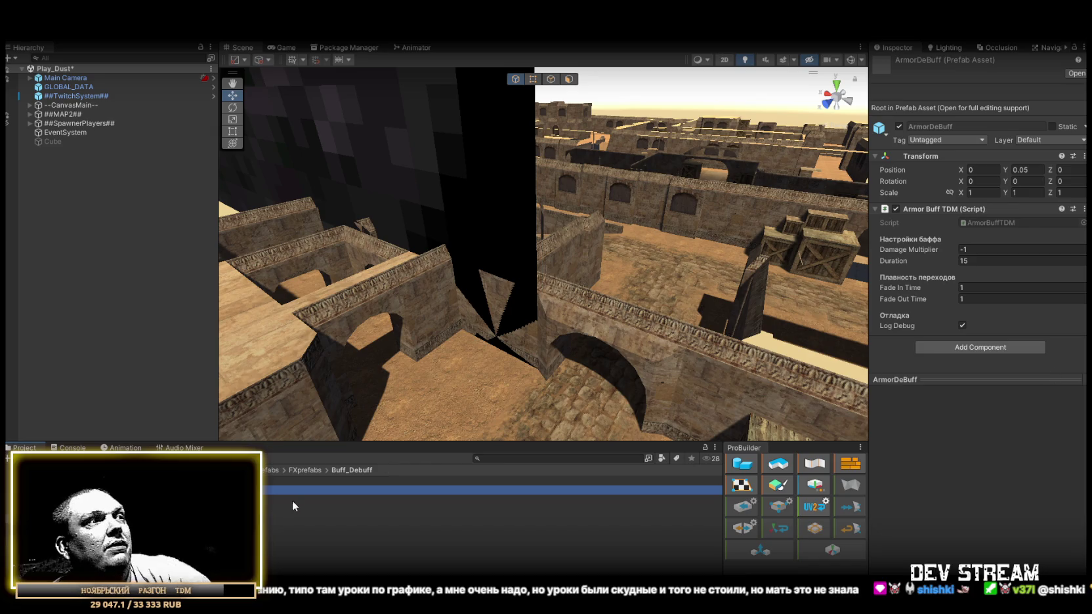
pyautogui.click(299, 489)
pyautogui.click(267, 497)
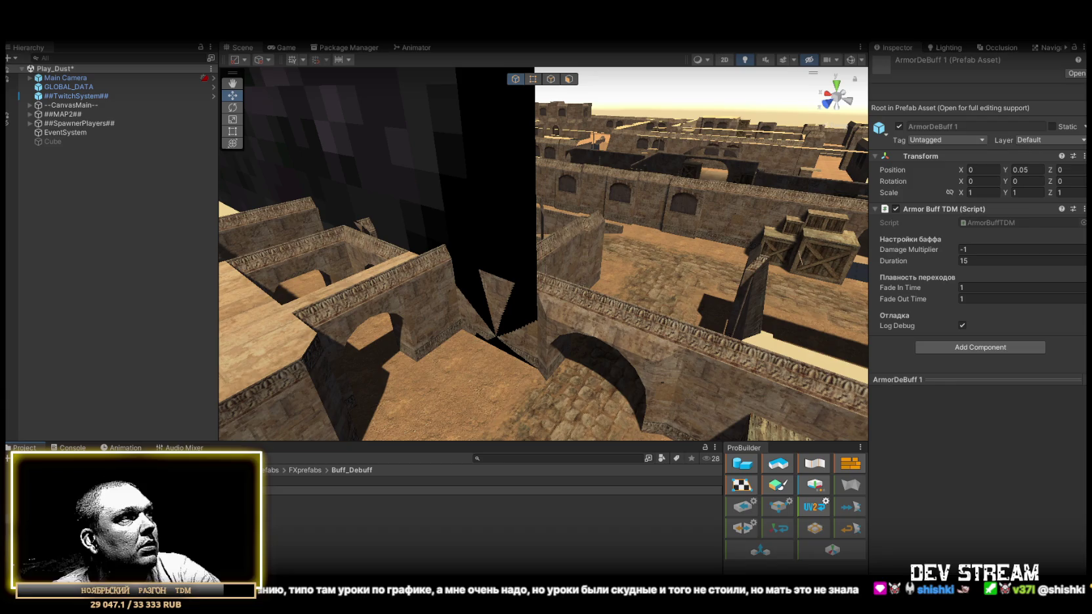
pyautogui.press('Return')
# Correct the prefab name to BoobleBuff and drop it into the Play_Dust scene.
pyautogui.moveTo(512, 309)
pyautogui.mouseDown()
pyautogui.moveTo(327, 403)
pyautogui.moveTo(385, 380)
pyautogui.moveTo(358, 397)
pyautogui.mouseUp()
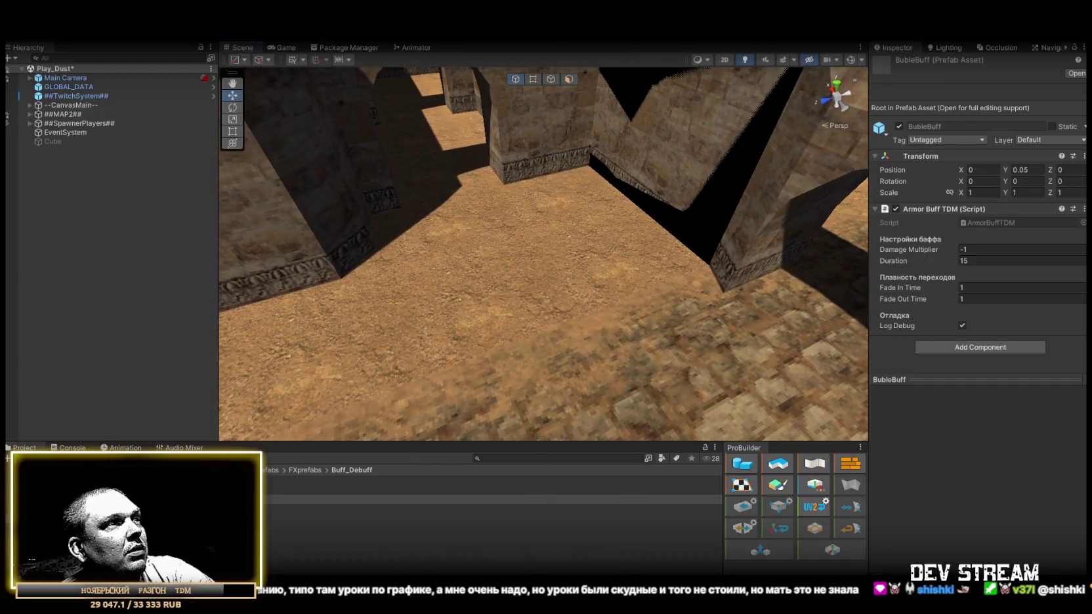
pyautogui.click(492, 500)
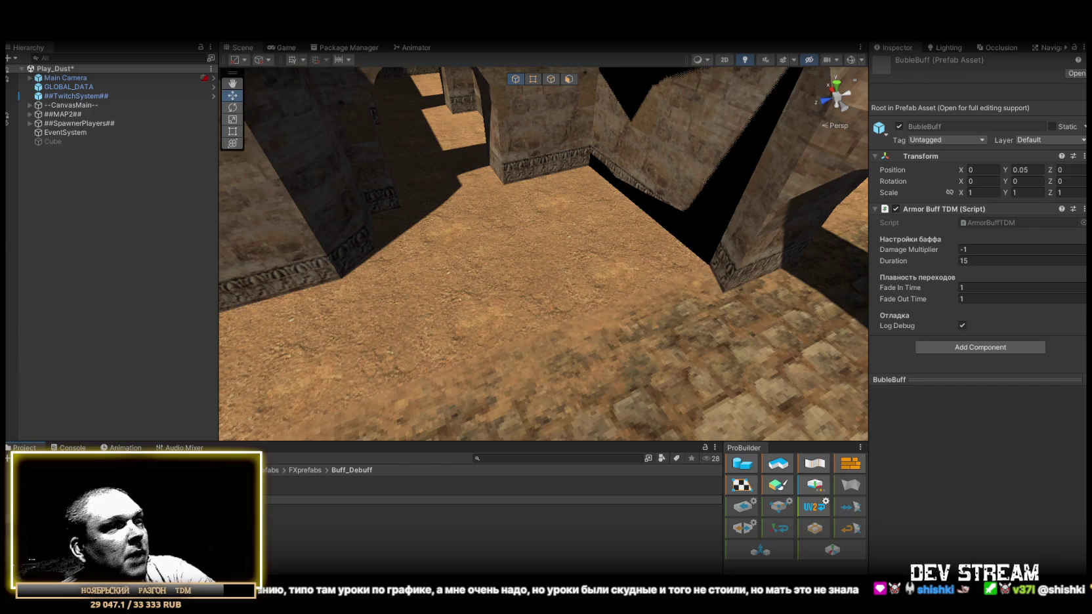
pyautogui.press('Return')
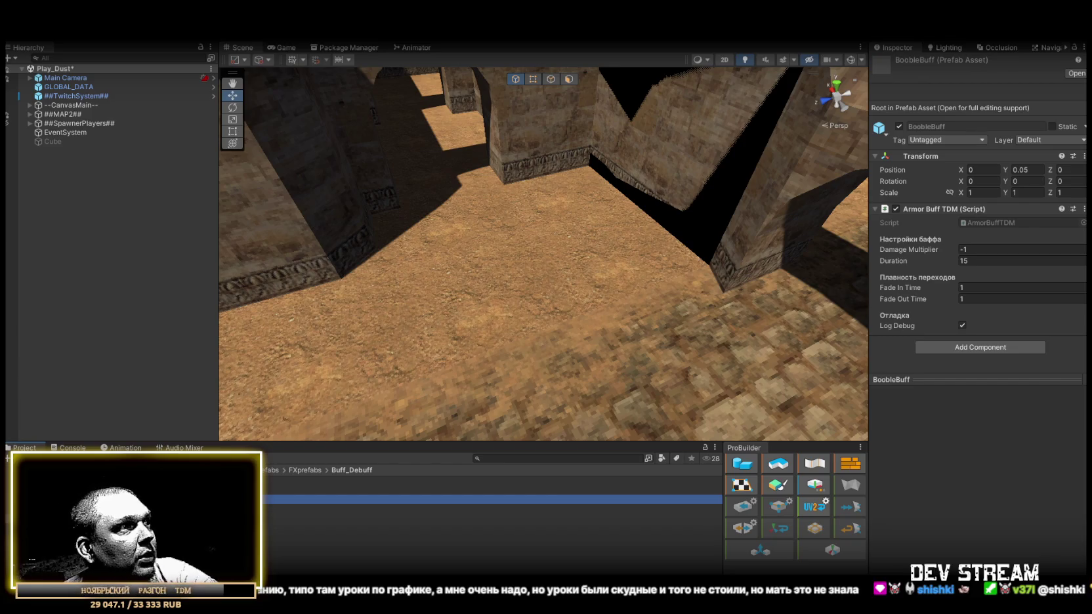
pyautogui.moveTo(492, 500)
pyautogui.mouseDown()
pyautogui.moveTo(563, 320)
pyautogui.moveTo(619, 276)
pyautogui.moveTo(565, 282)
pyautogui.mouseUp()
# Unpack the scene's BoobleBuff object from its prefab.
pyautogui.click(31, 87)
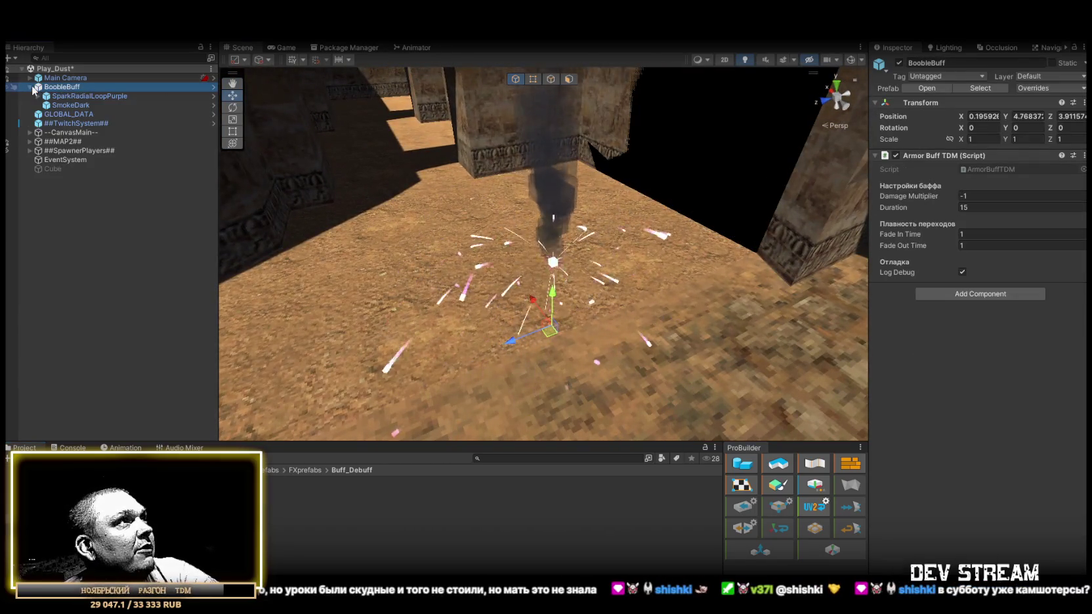
pyautogui.rightClick(58, 87)
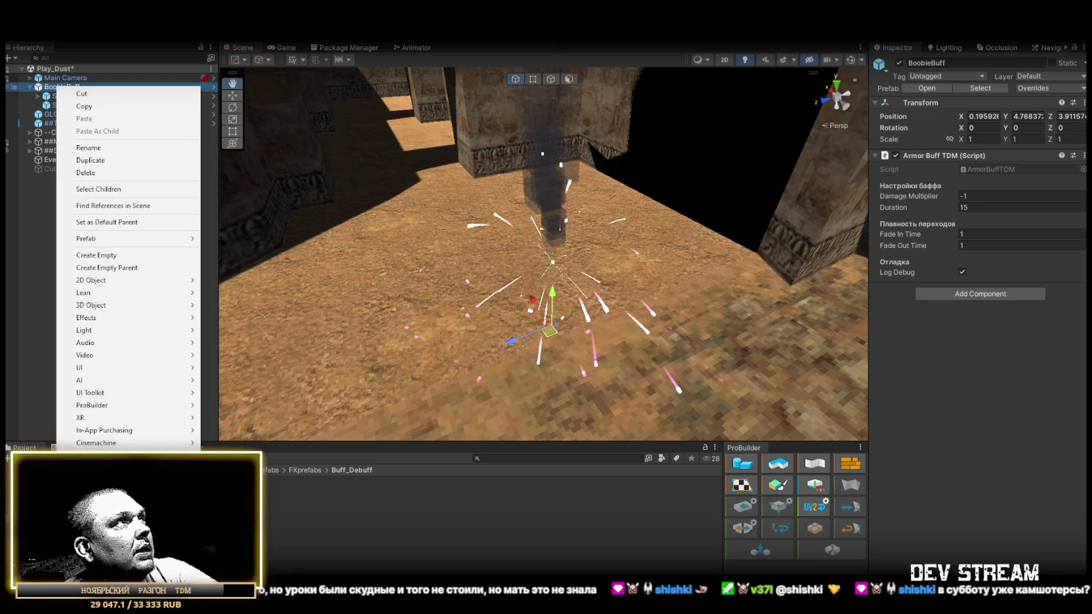
pyautogui.click(48, 90)
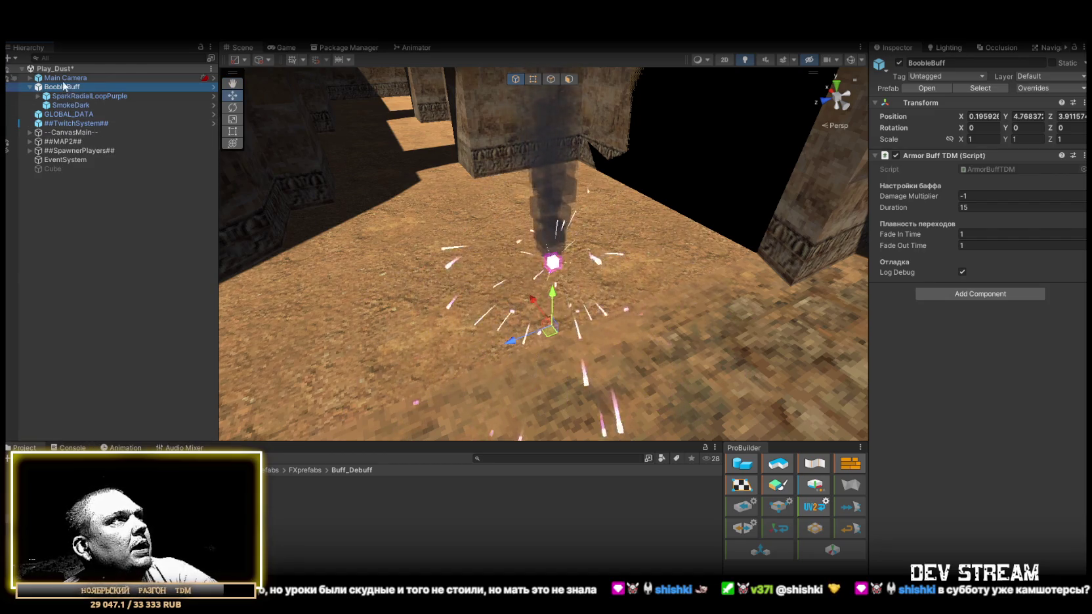
pyautogui.rightClick(64, 87)
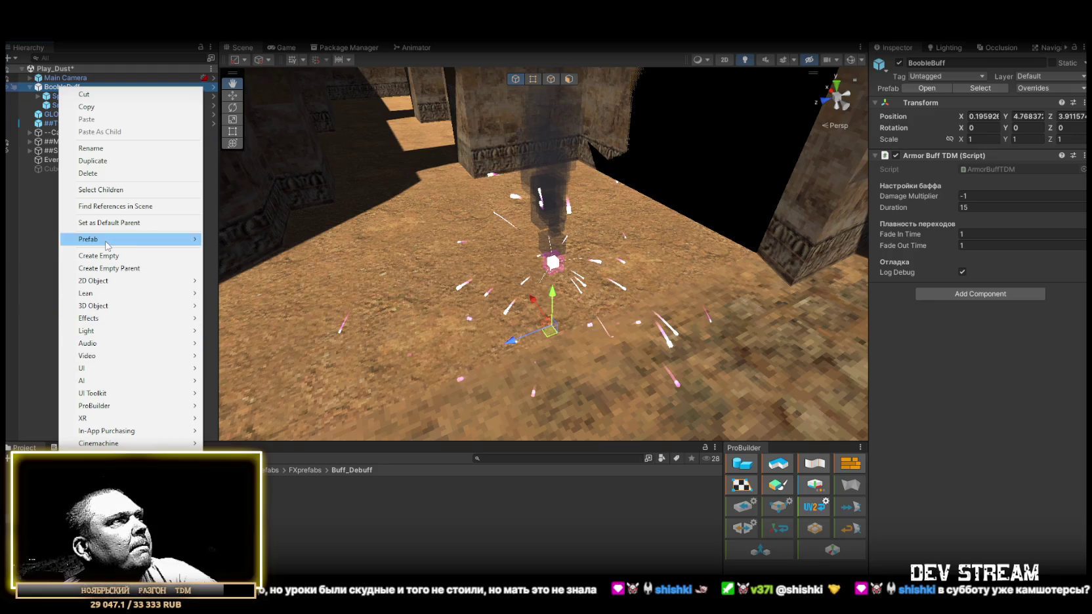
pyautogui.moveTo(107, 245)
pyautogui.click(231, 294)
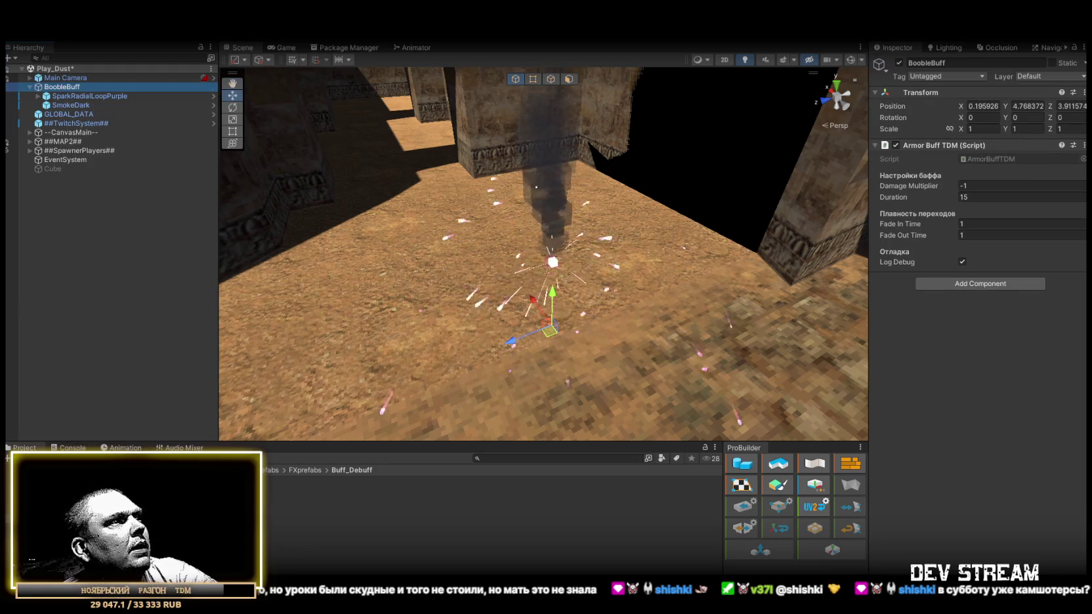
# Save BoobleBuff as a new prefab asset, then delete that asset, keeping the scene object.
pyautogui.moveTo(62, 86); pyautogui.dragTo(394, 500)
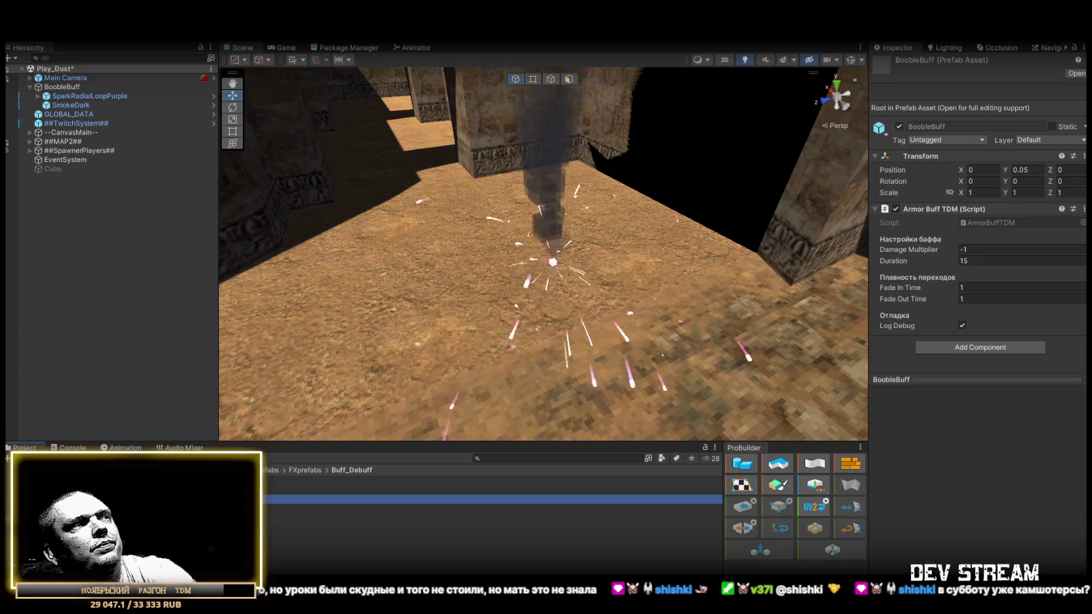
pyautogui.press('Delete')
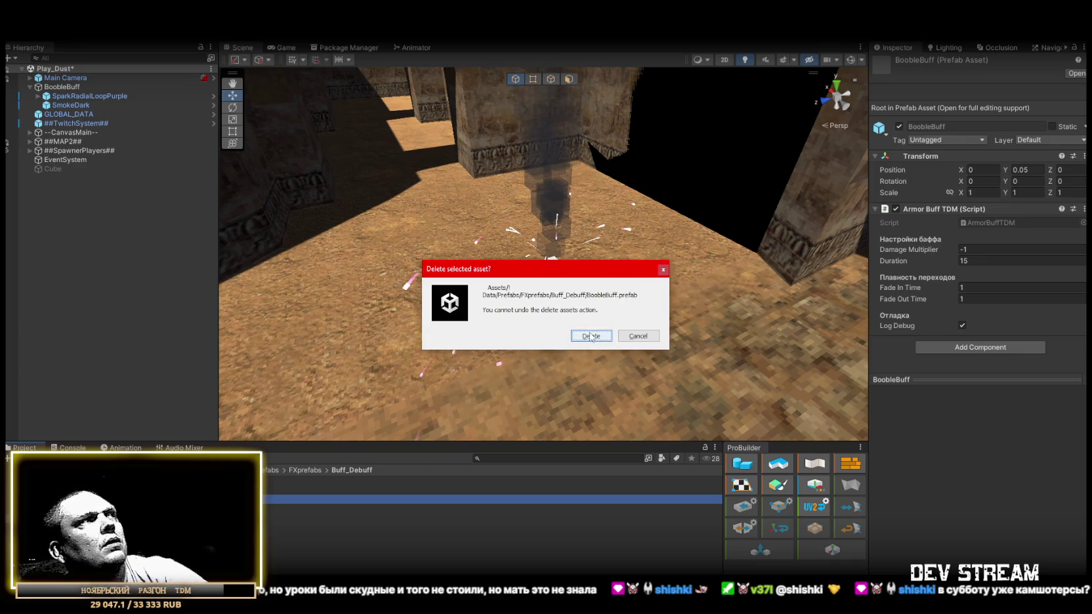
pyautogui.click(591, 337)
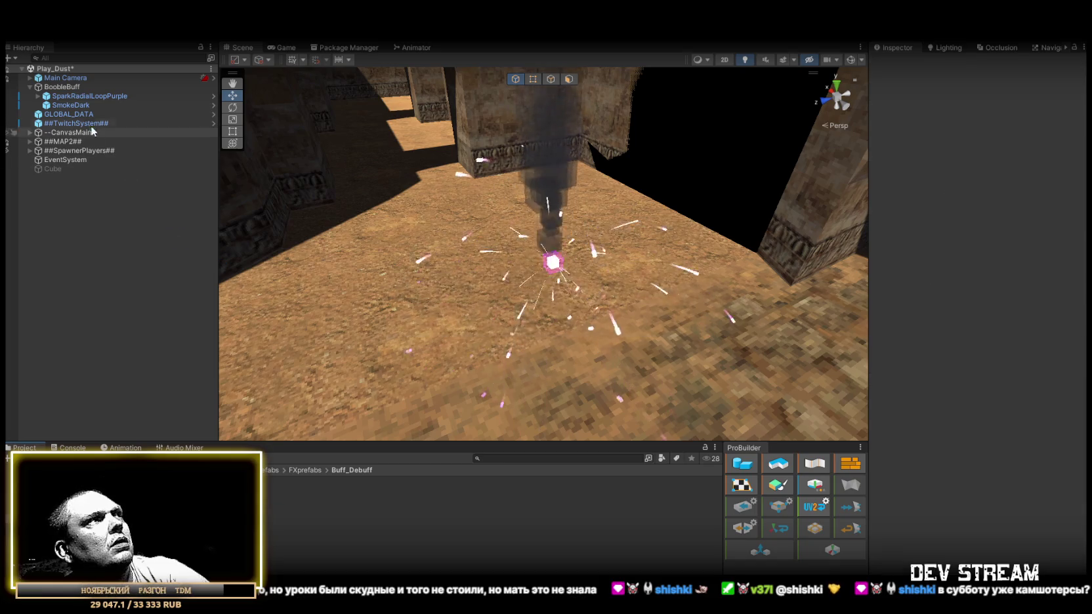
pyautogui.click(62, 87)
# Change BoobleBuff's Damage Multiplier from 2 to 1.5 and orbit closer around its glow.
pyautogui.click(980, 186)
pyautogui.write('2')
pyautogui.moveTo(394, 204)
pyautogui.mouseDown()
pyautogui.moveTo(411, 176)
pyautogui.moveTo(435, 177)
pyautogui.mouseUp()
pyautogui.click(970, 185)
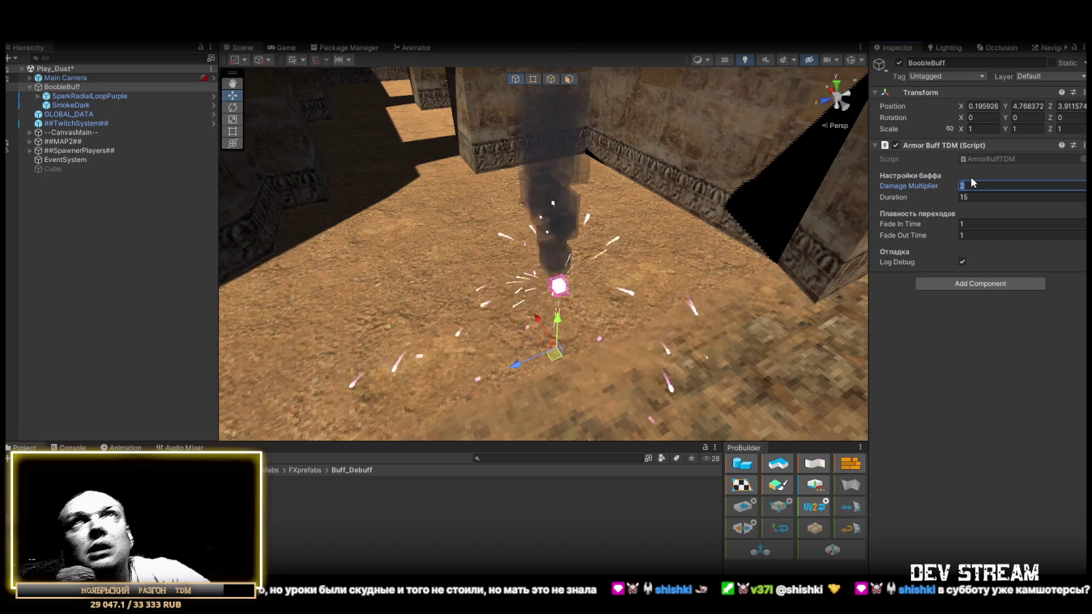
pyautogui.write('1')
pyautogui.write('.5')
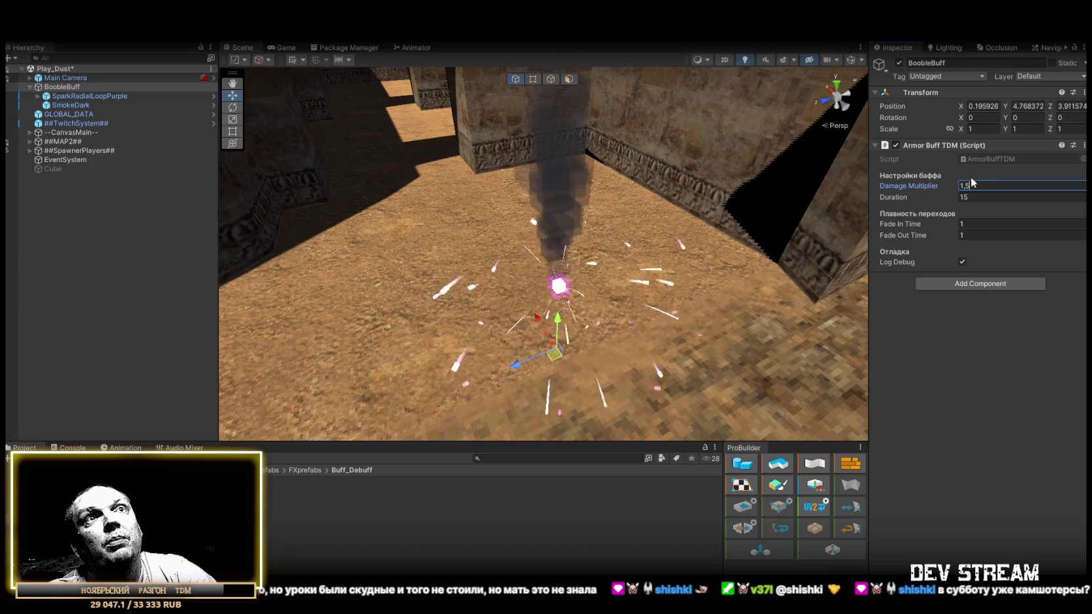
pyautogui.moveTo(604, 175); pyautogui.dragTo(590, 179)
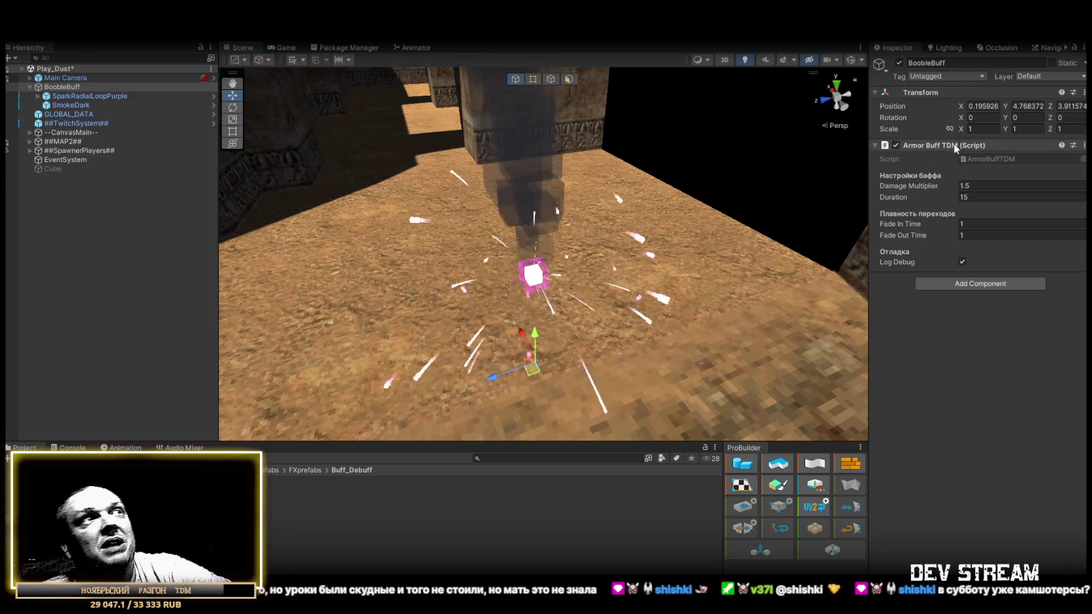
pyautogui.moveTo(702, 262)
pyautogui.mouseDown()
pyautogui.moveTo(668, 272)
pyautogui.moveTo(665, 303)
pyautogui.moveTo(584, 280)
pyautogui.mouseUp()
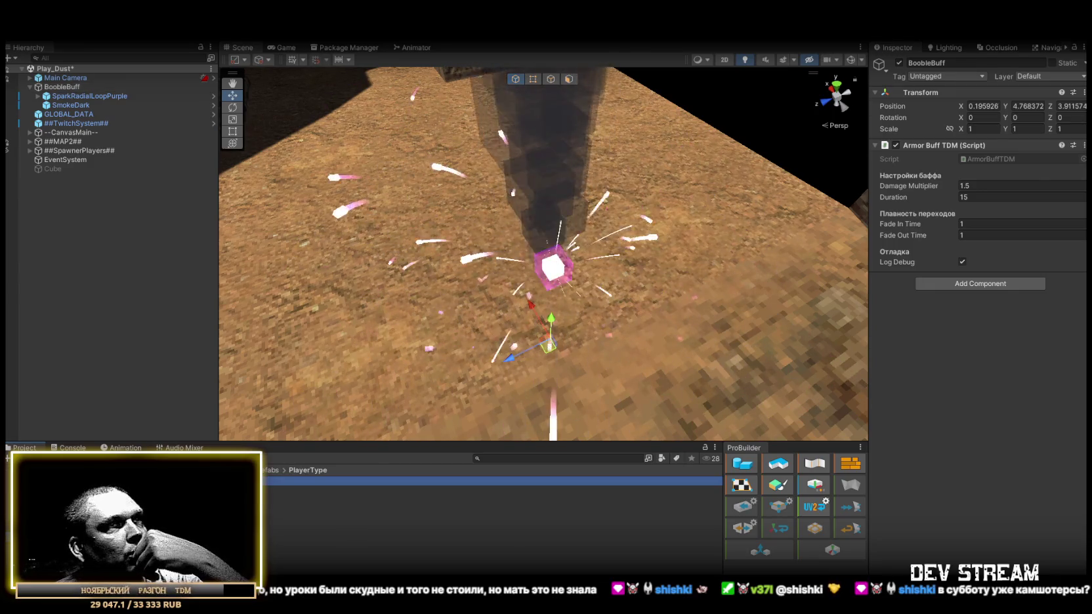
# Collapse the TRCchaters prefab's Character Health, Twitch Player Commands and Random Buff System components.
pyautogui.click(296, 481)
pyautogui.scroll(-10, 984, 270)
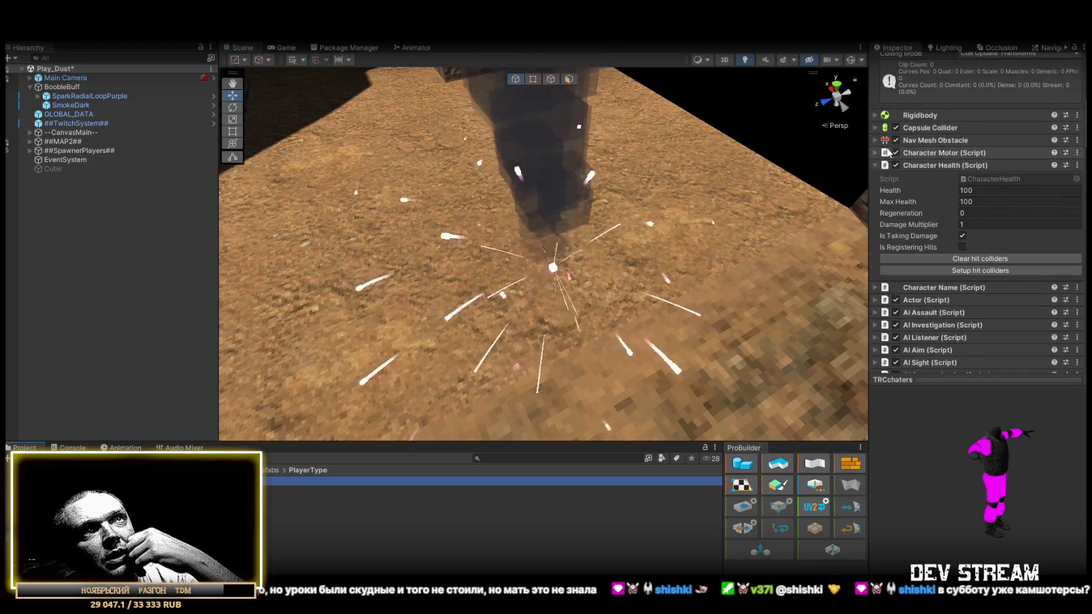
pyautogui.click(875, 73)
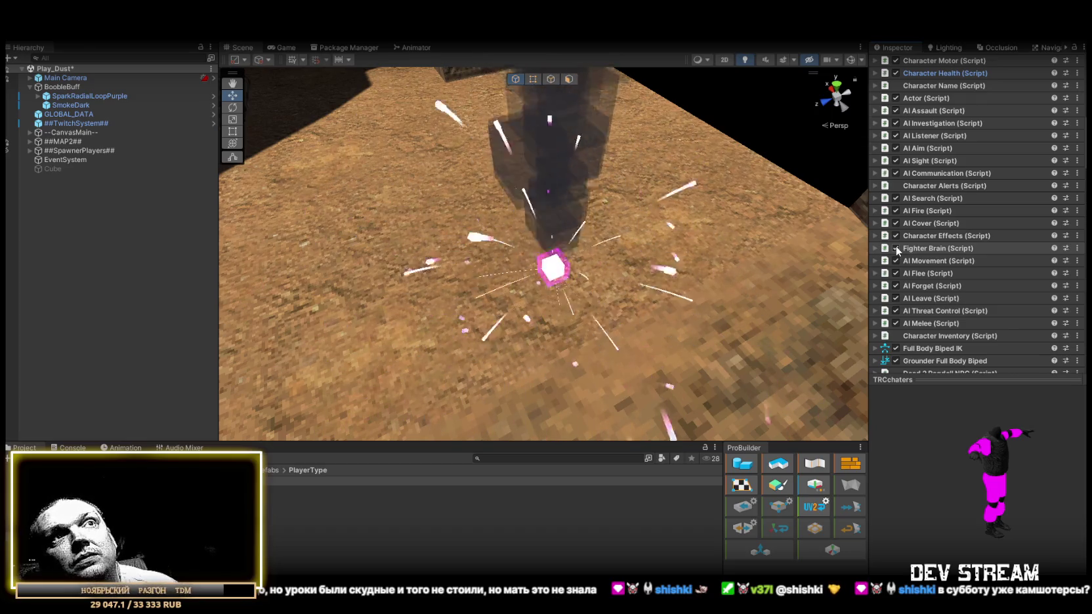
pyautogui.scroll(-4, 898, 250)
pyautogui.scroll(-5, 898, 251)
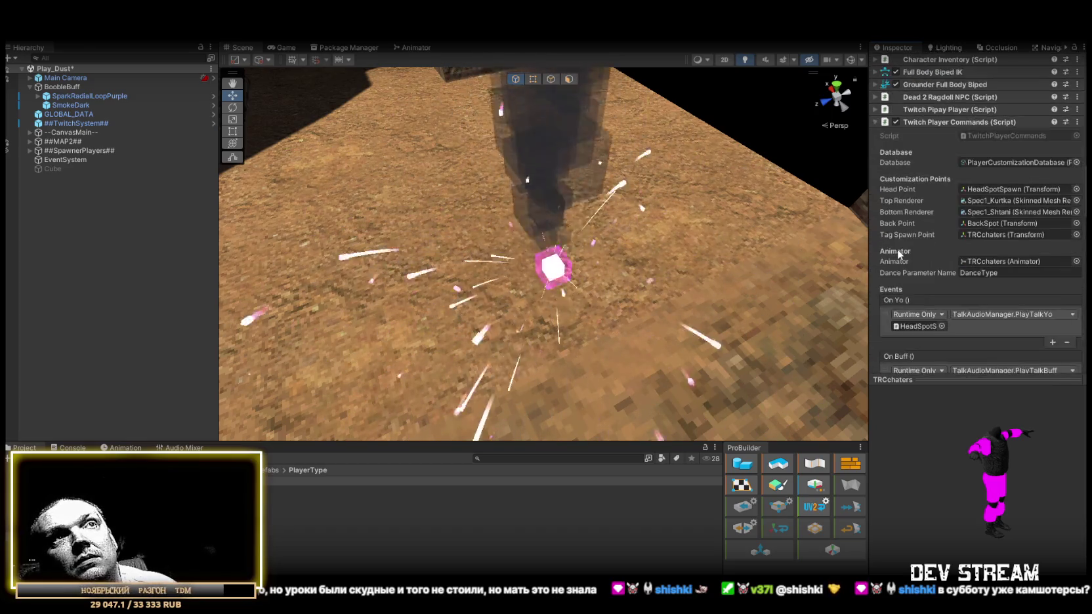
pyautogui.scroll(4, 898, 249)
pyautogui.click(875, 245)
pyautogui.click(874, 258)
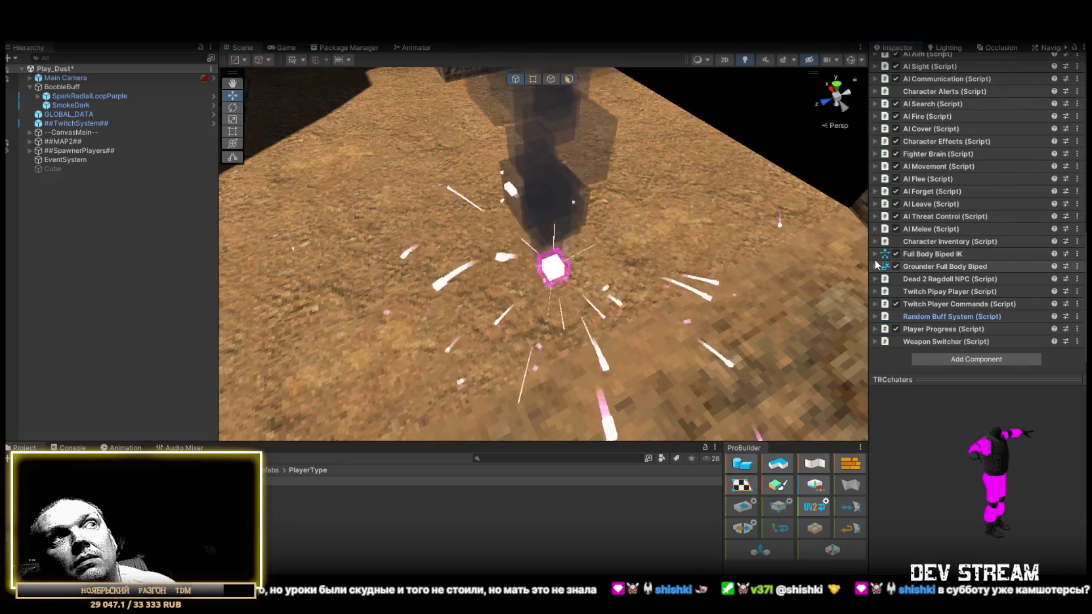
# Add the AI Fear component via a 'fear' search and locate its AIFear script.
pyautogui.click(952, 358)
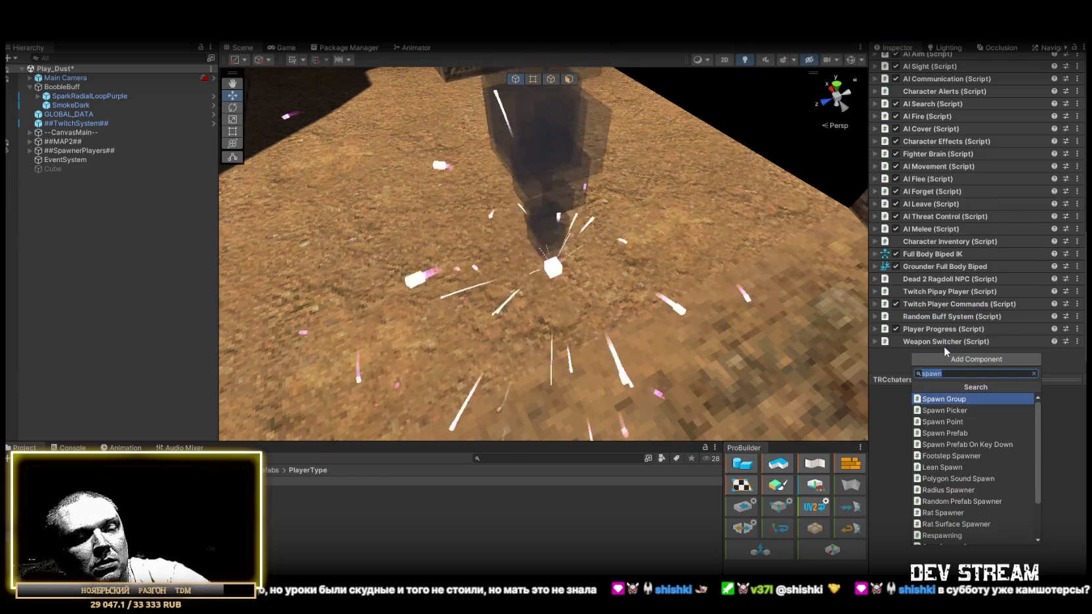
pyautogui.write('fear')
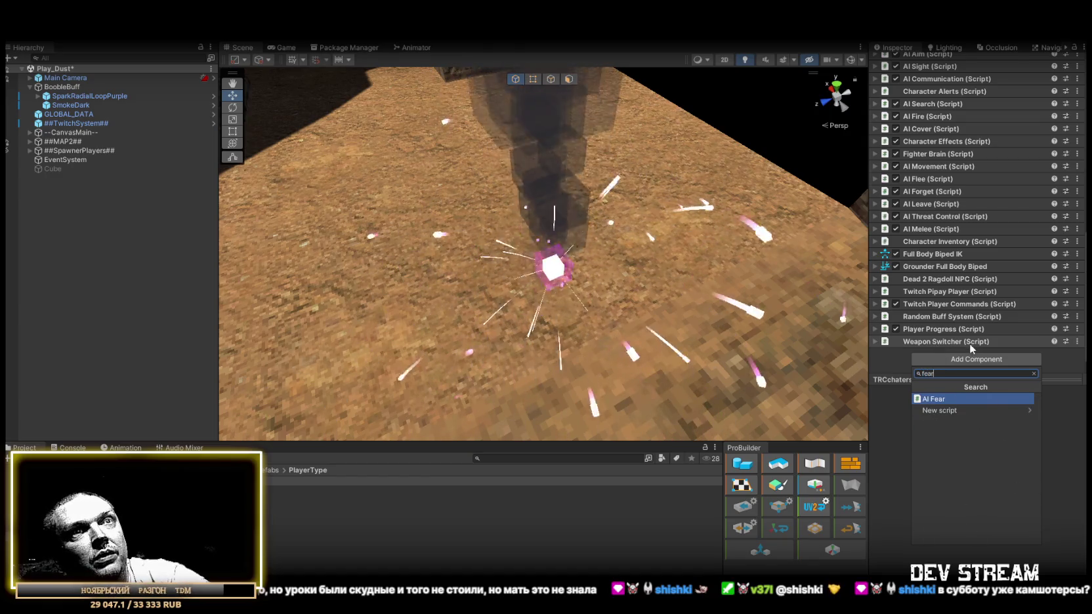
pyautogui.click(945, 397)
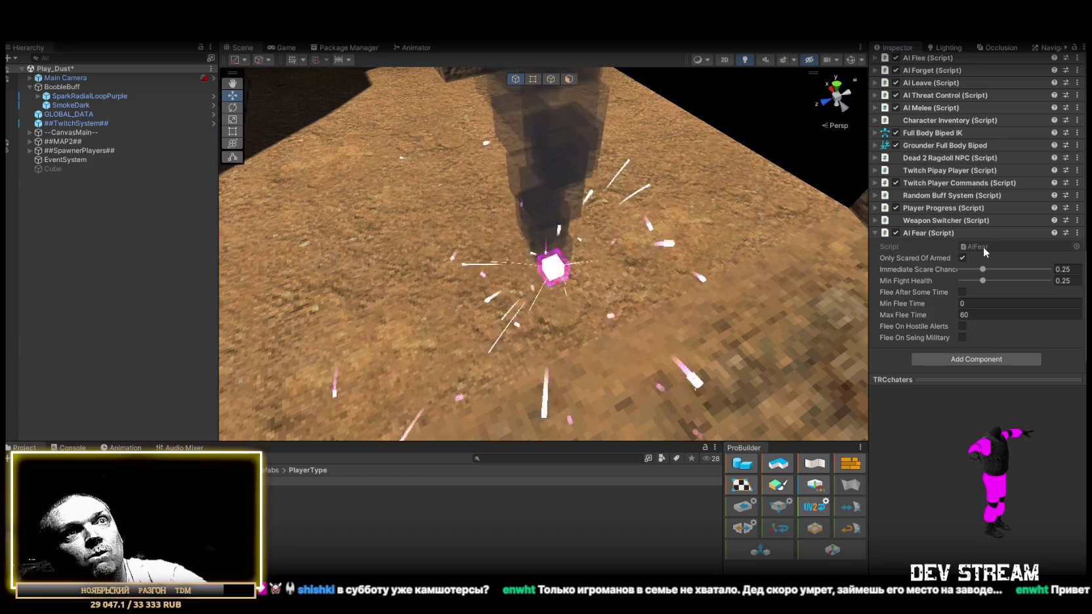
pyautogui.click(984, 248)
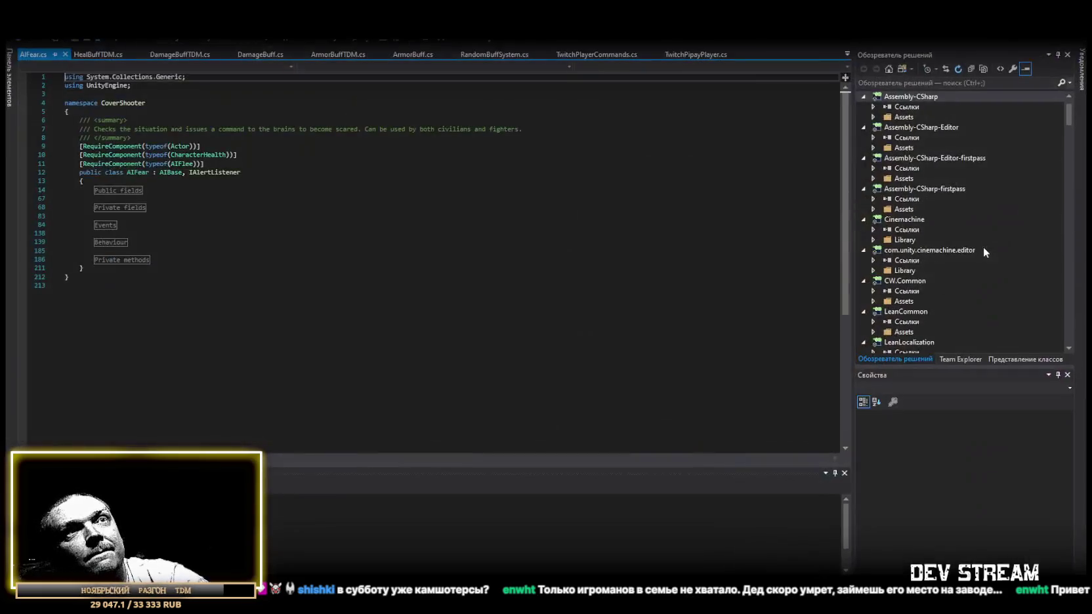
# Collapse and re-expand all outlining in AIFear.cs, then return to Unity.
pyautogui.hotkey('ctrl', 'a')
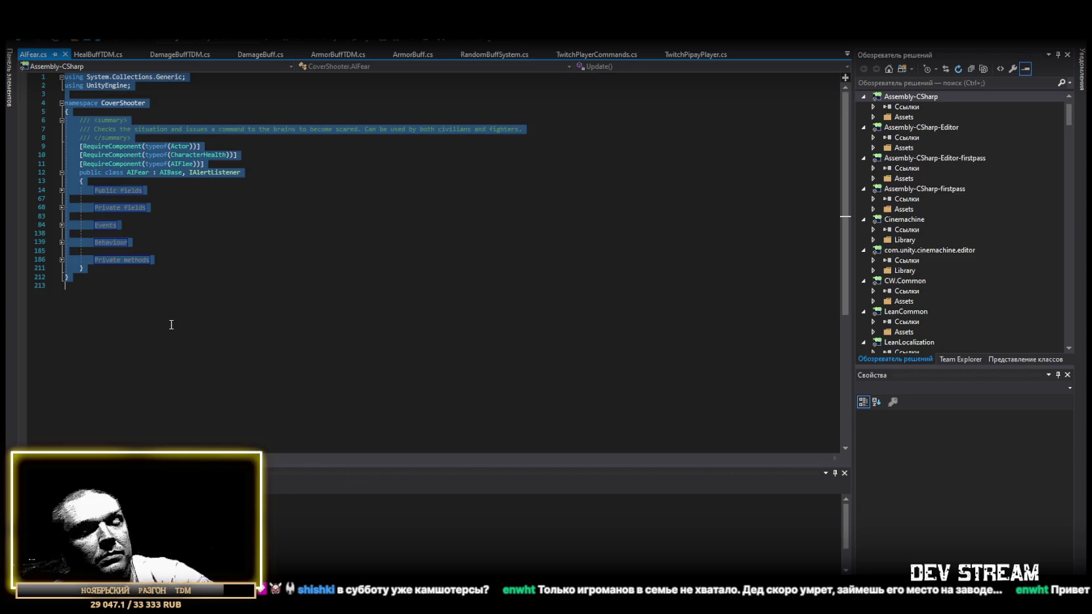
pyautogui.hotkey('ctrl', 'm')
pyautogui.hotkey('ctrl', 'l')
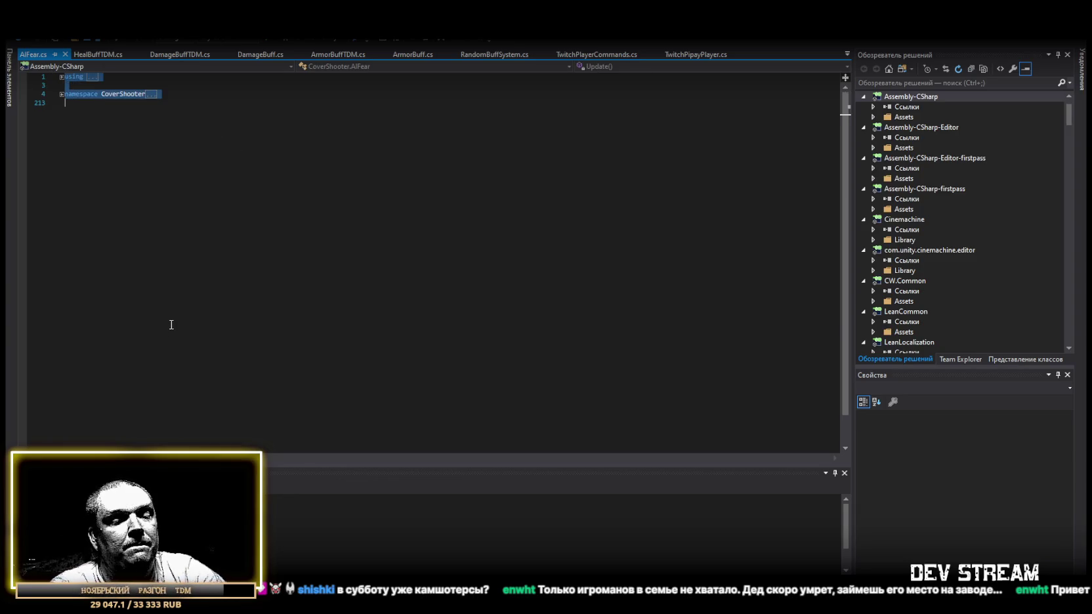
pyautogui.hotkey('ctrl', 'm')
pyautogui.hotkey('ctrl', 'l')
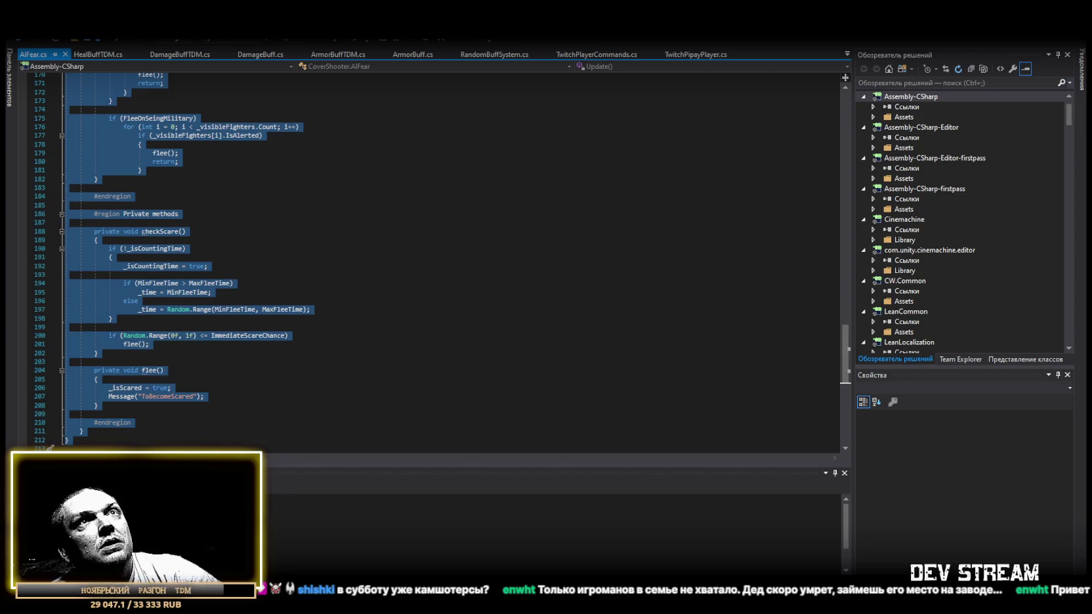
pyautogui.hotkey('alt', 'Tab')
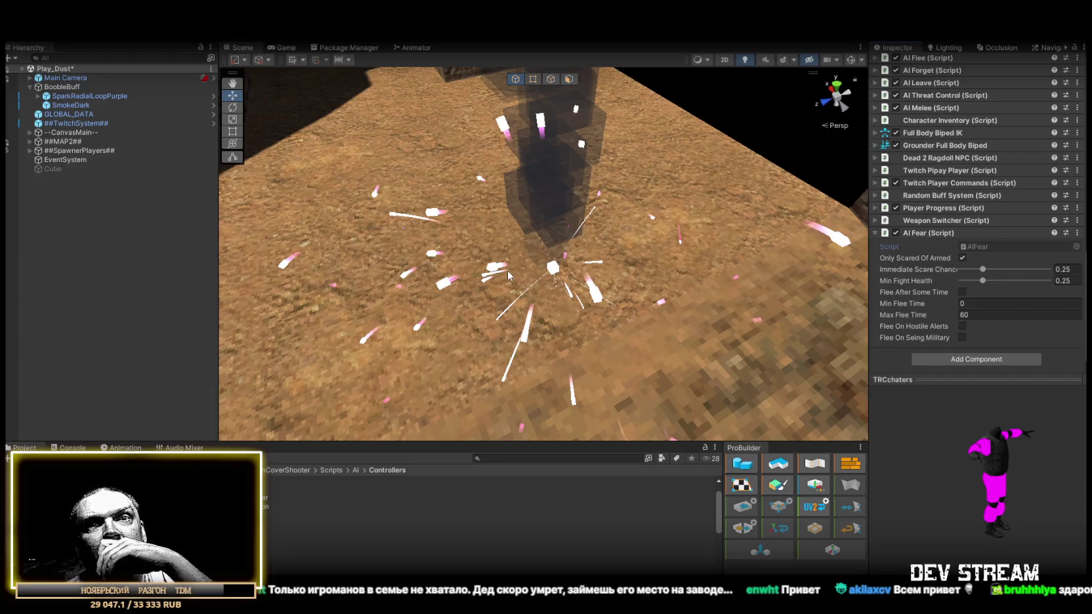
# Cut BoobleBuff's Duration from 15 to 8 and browse to the FXprefabs/Buff_Debuff folder.
pyautogui.click(76, 97)
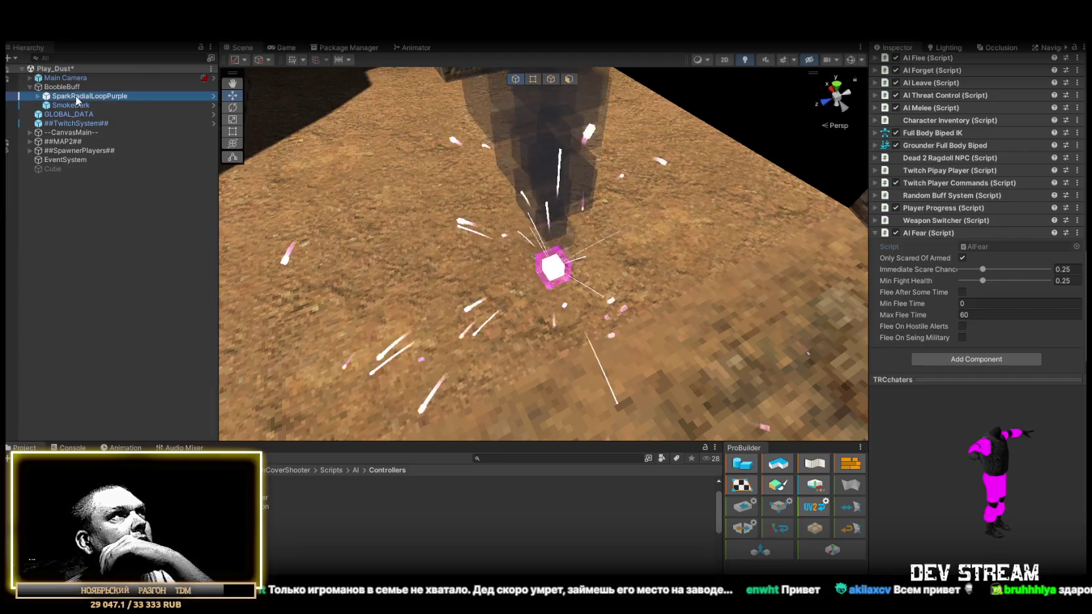
pyautogui.keyDown('ctrl'); pyautogui.click(71, 106); pyautogui.keyUp('ctrl')
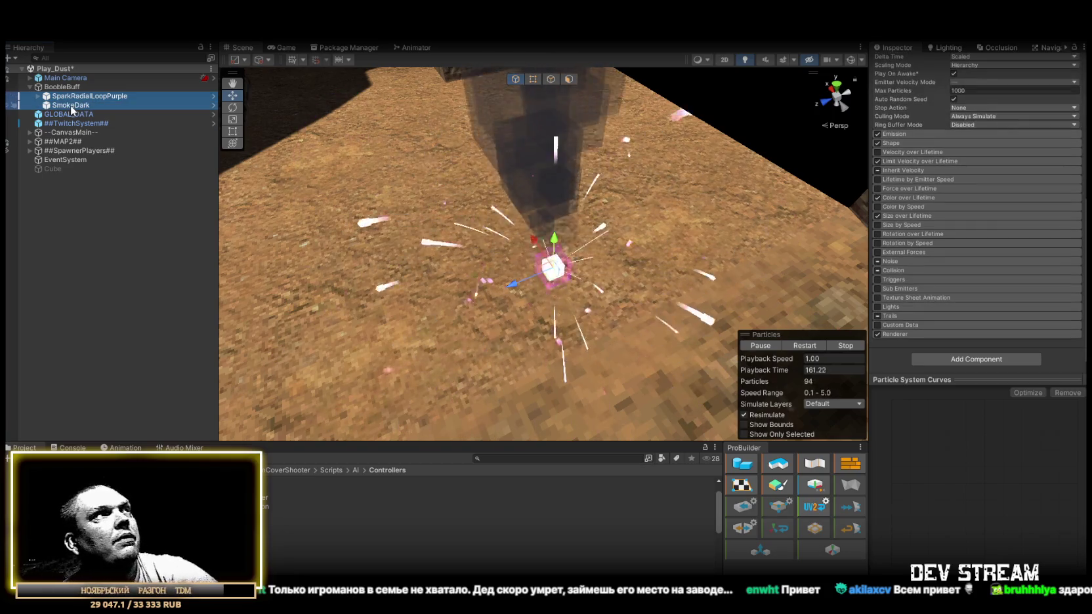
pyautogui.click(29, 86)
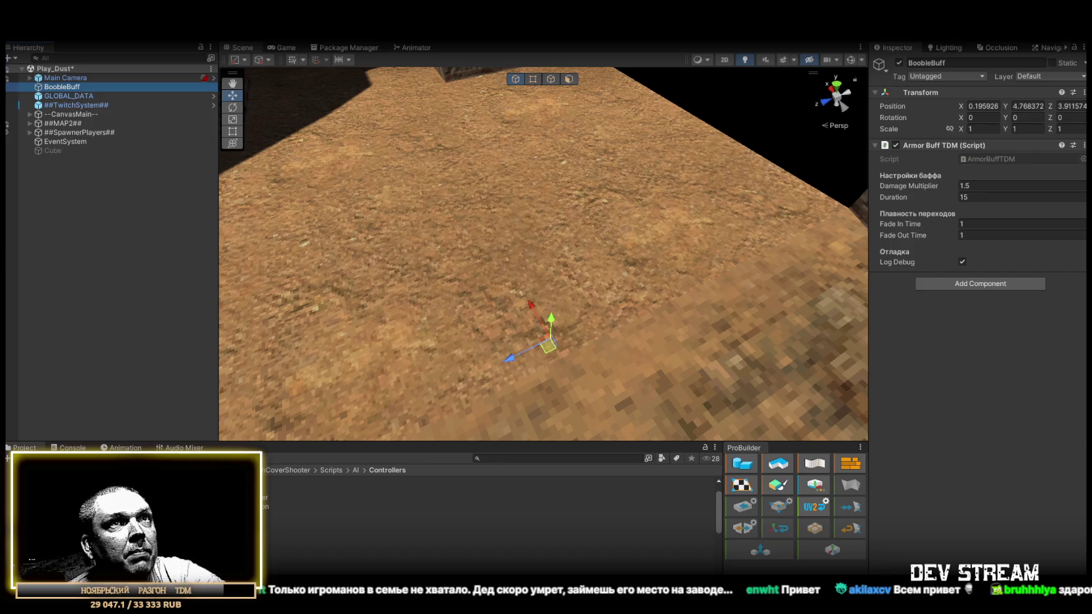
pyautogui.click(972, 196)
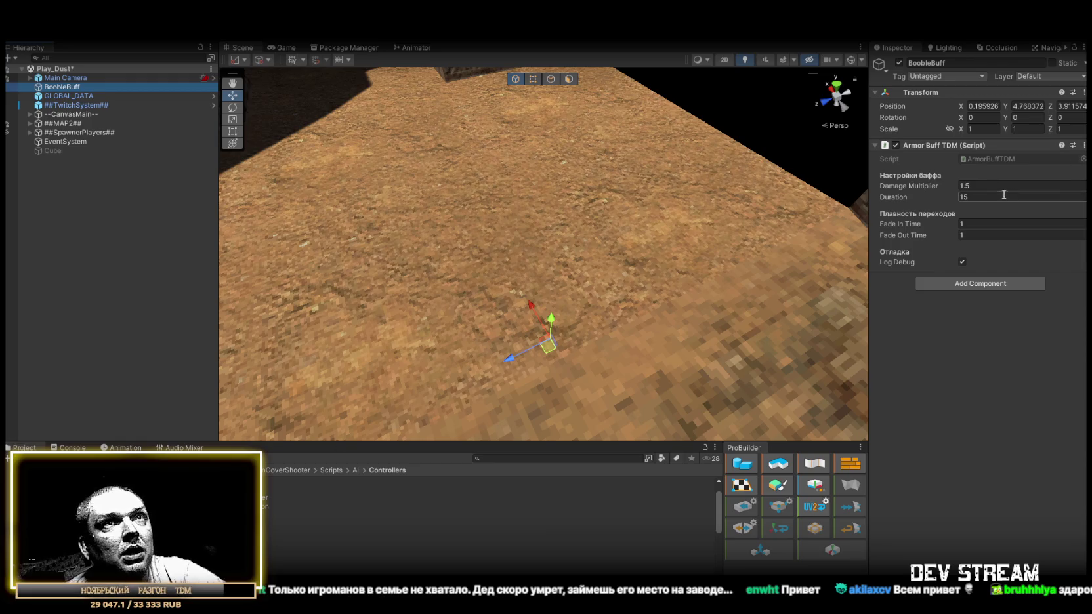
pyautogui.write('8')
pyautogui.click(957, 359)
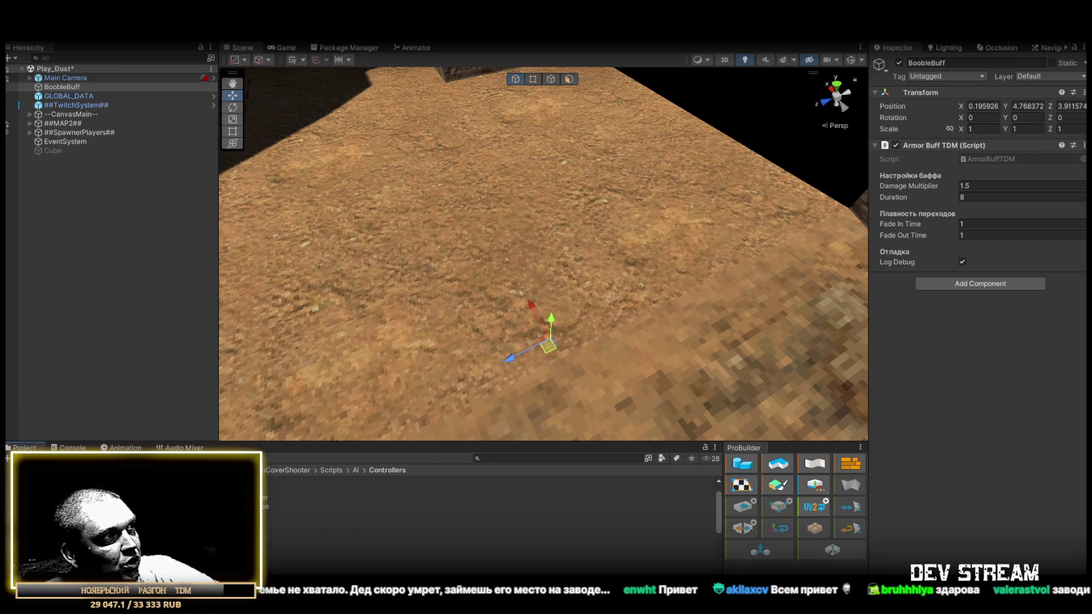
pyautogui.click(132, 499)
pyautogui.click(131, 508)
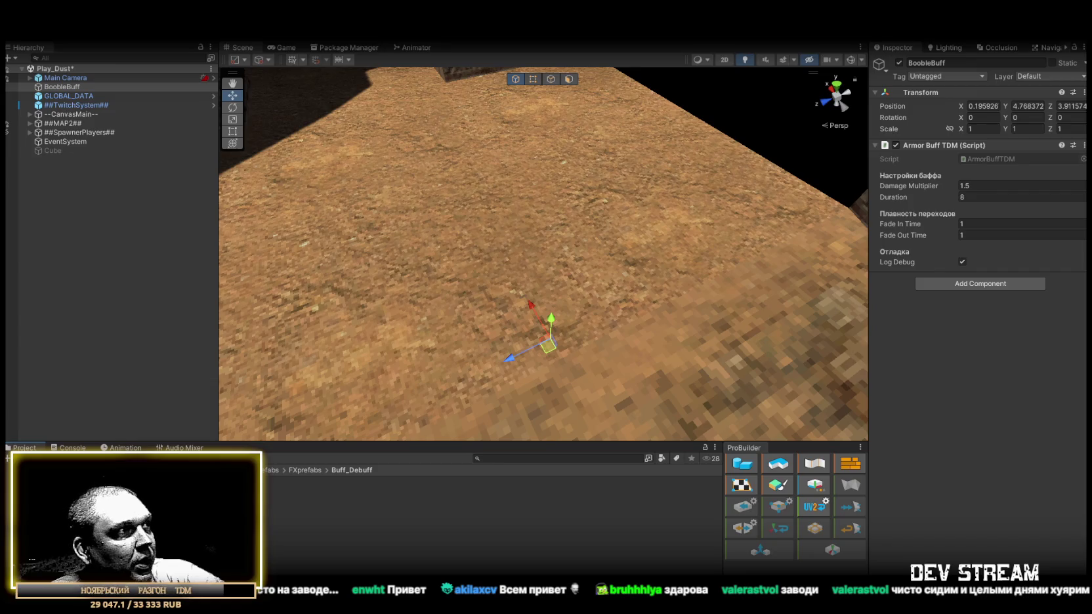
# Place the PortalRed prefab from Interactive/Portal into the scene as a child of BoobleBuff.
pyautogui.press('Up')
pyautogui.press('Up')
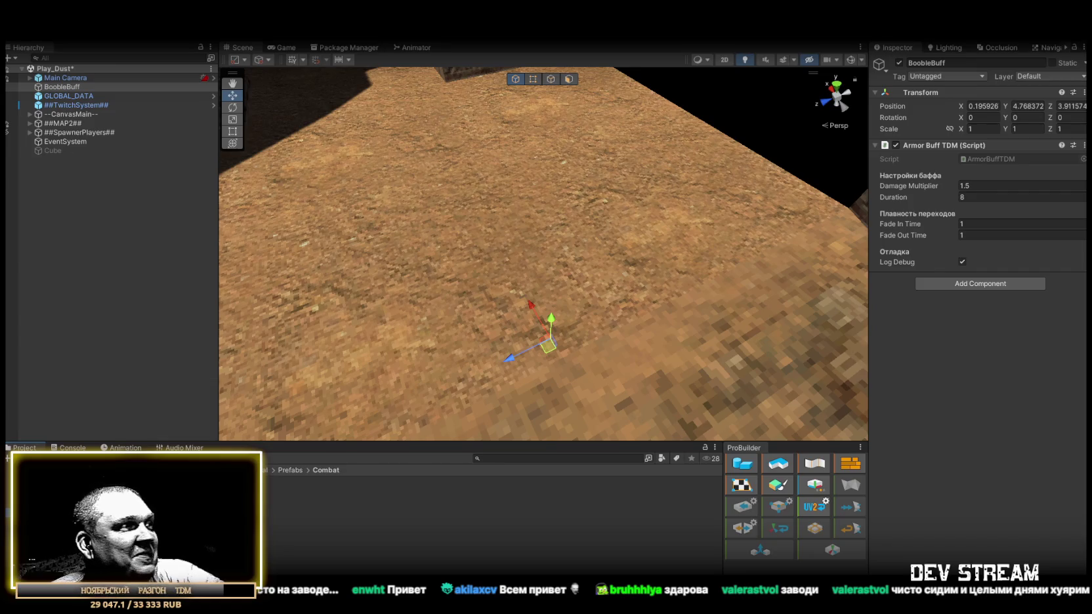
pyautogui.press('Down')
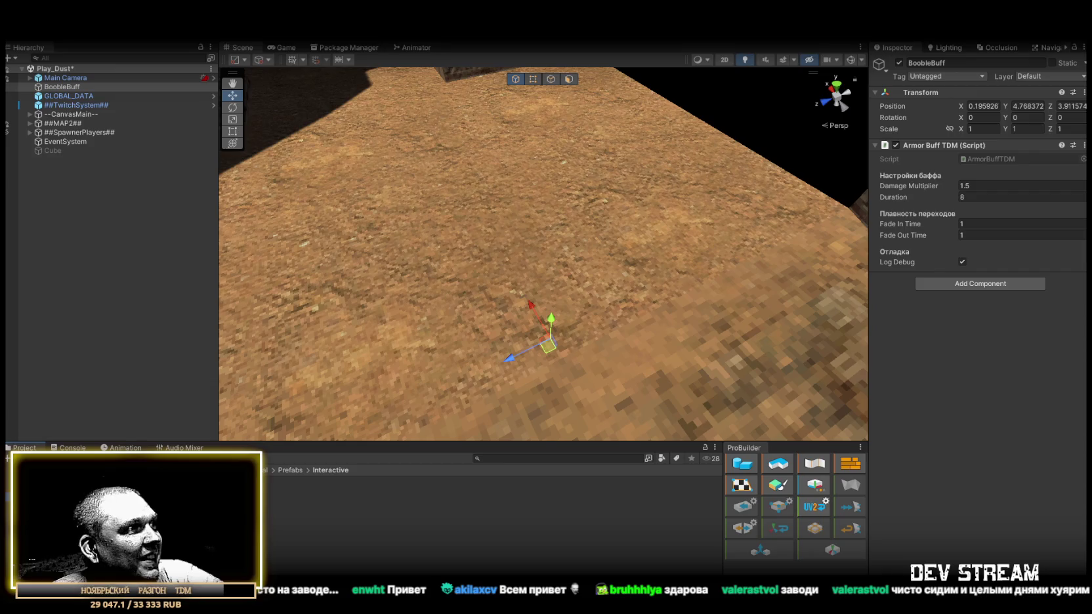
pyautogui.press('Down')
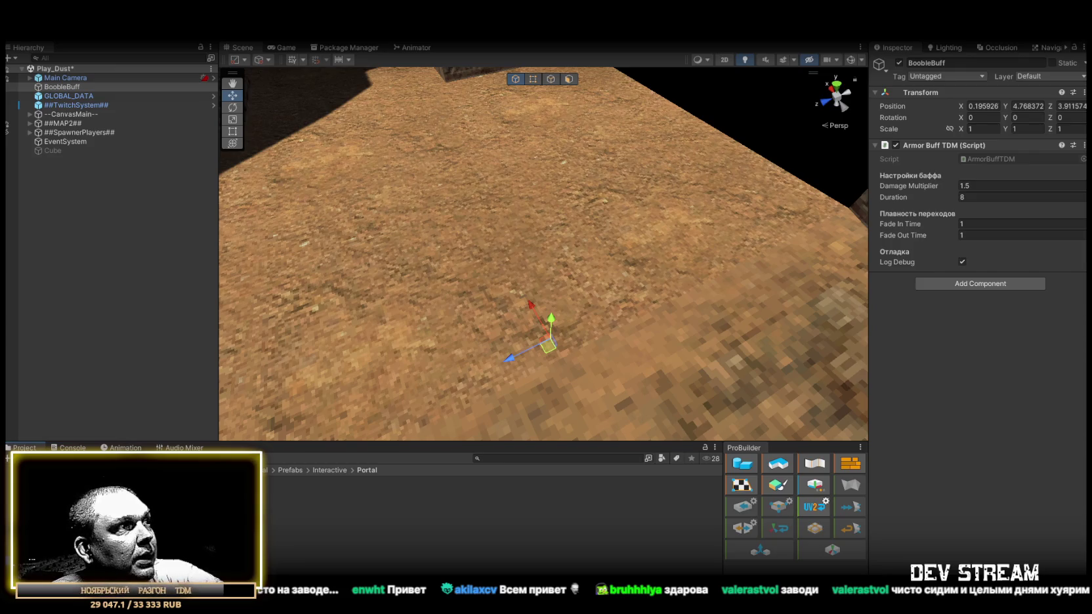
pyautogui.moveTo(256, 519)
pyautogui.mouseDown()
pyautogui.moveTo(575, 297)
pyautogui.moveTo(564, 250)
pyautogui.moveTo(591, 200)
pyautogui.moveTo(589, 224)
pyautogui.moveTo(587, 173)
pyautogui.mouseUp()
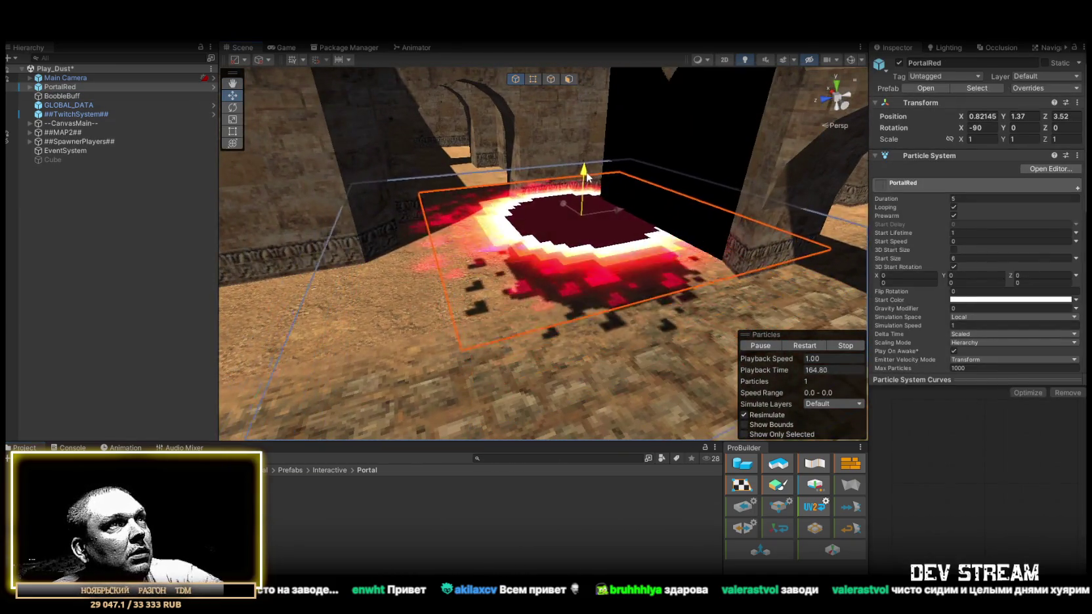
pyautogui.moveTo(573, 271)
pyautogui.mouseDown()
pyautogui.moveTo(568, 258)
pyautogui.moveTo(550, 269)
pyautogui.moveTo(573, 296)
pyautogui.moveTo(566, 288)
pyautogui.mouseUp()
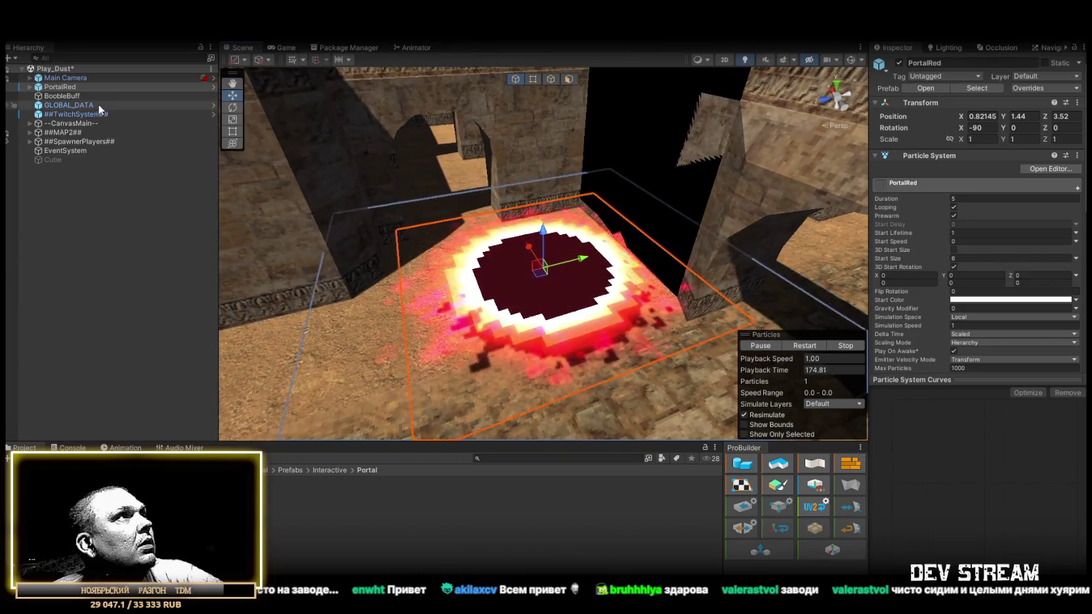
pyautogui.moveTo(65, 89)
pyautogui.mouseDown()
pyautogui.moveTo(73, 153)
pyautogui.moveTo(85, 126)
pyautogui.moveTo(123, 126)
pyautogui.moveTo(82, 99)
pyautogui.mouseUp()
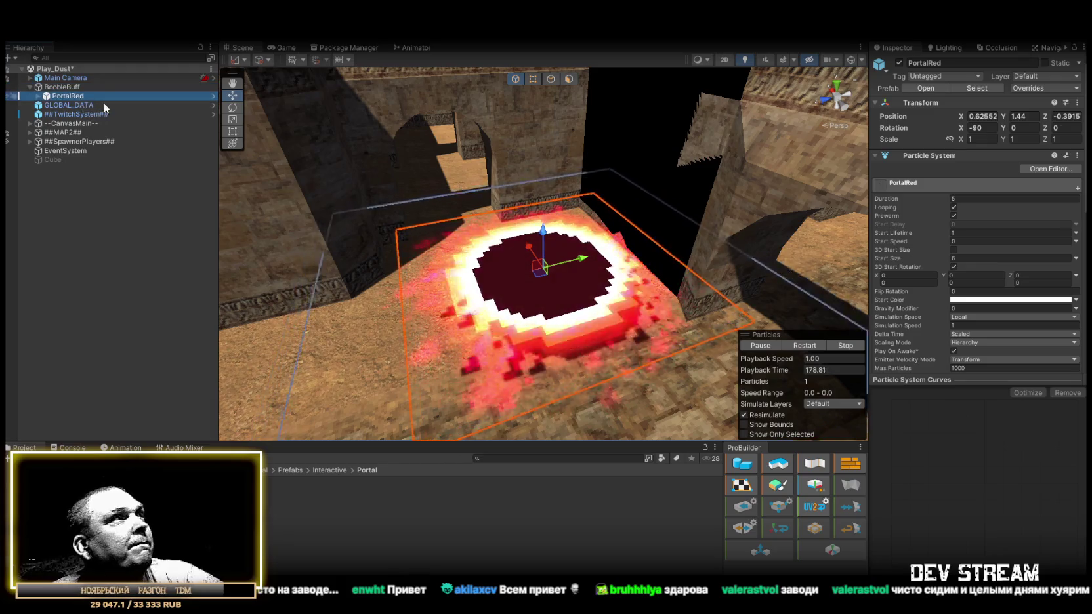
# Scale PortalRed to 0.5 on X, Y and Z.
pyautogui.click(977, 139)
pyautogui.write('.5')
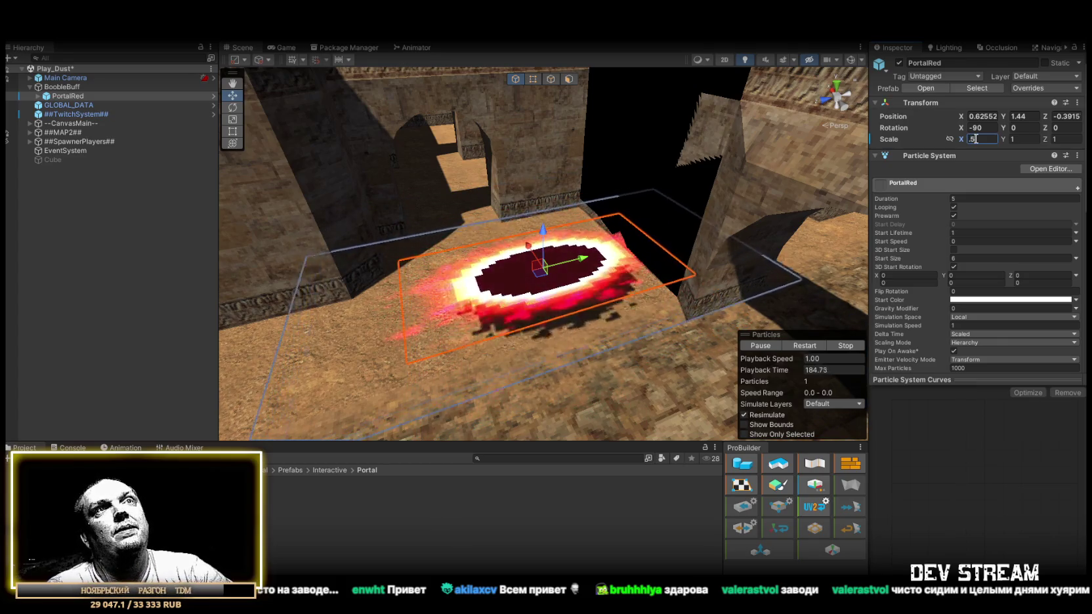
pyautogui.press('Tab')
pyautogui.write('.5')
pyautogui.press('Tab')
pyautogui.write('.5')
# Reset PortalRed's position to 0, 0, 0.
pyautogui.click(988, 117)
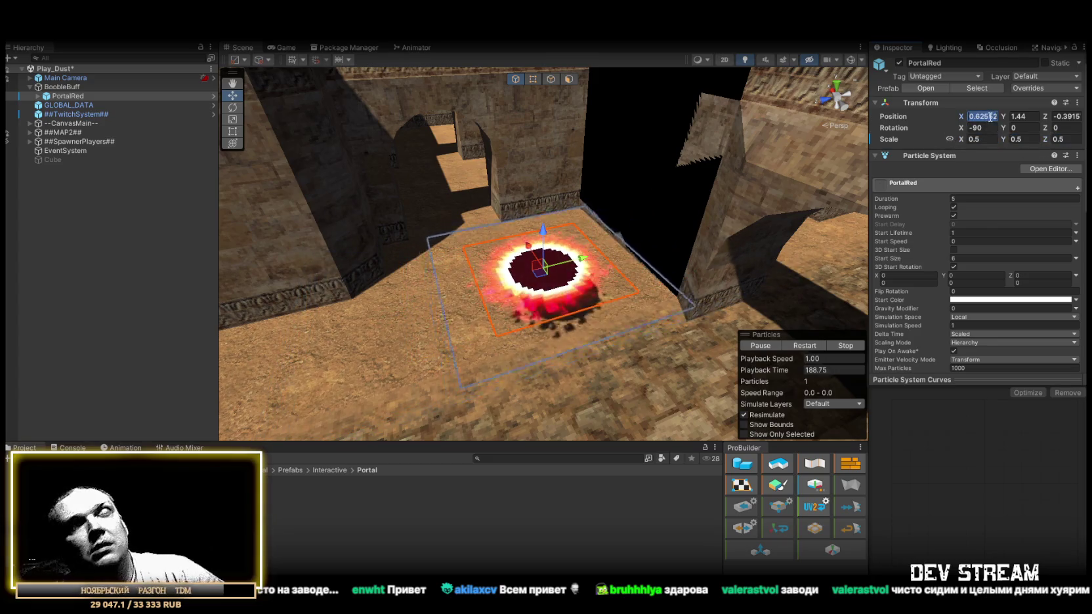
pyautogui.write('0')
pyautogui.press('Tab')
pyautogui.write('0')
pyautogui.press('Tab')
pyautogui.write('0')
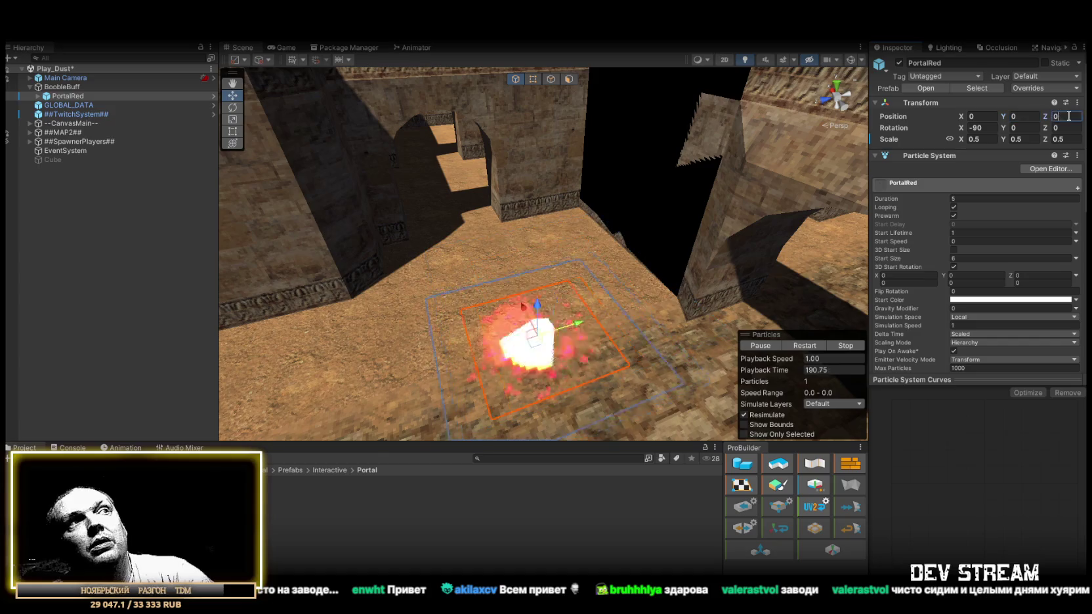
# Lower BoobleBuff to Y position 0.05 so the red portal sits on the ground.
pyautogui.click(83, 89)
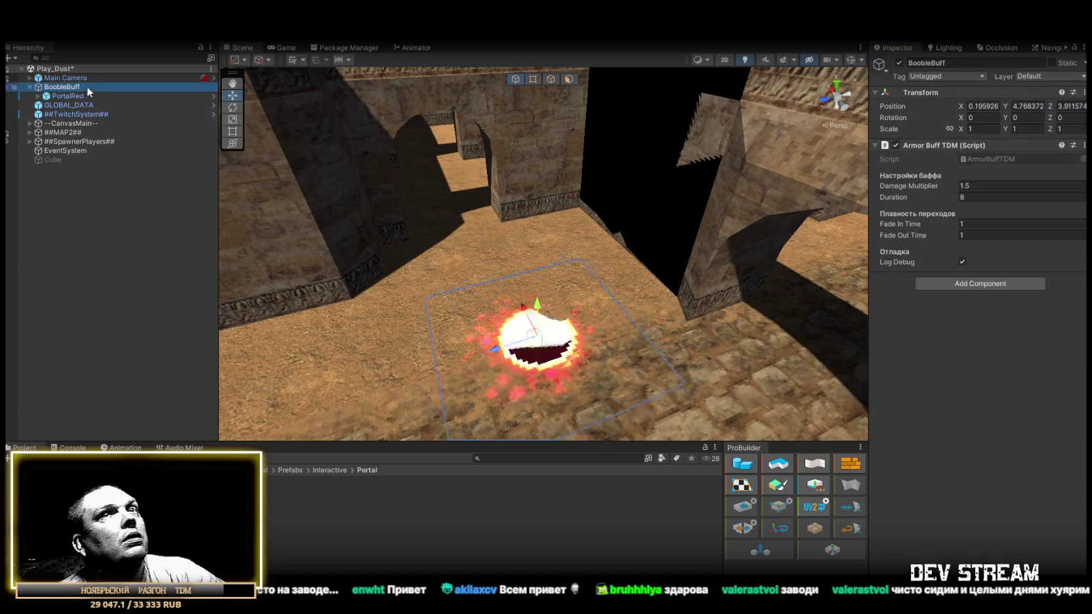
pyautogui.click(983, 106)
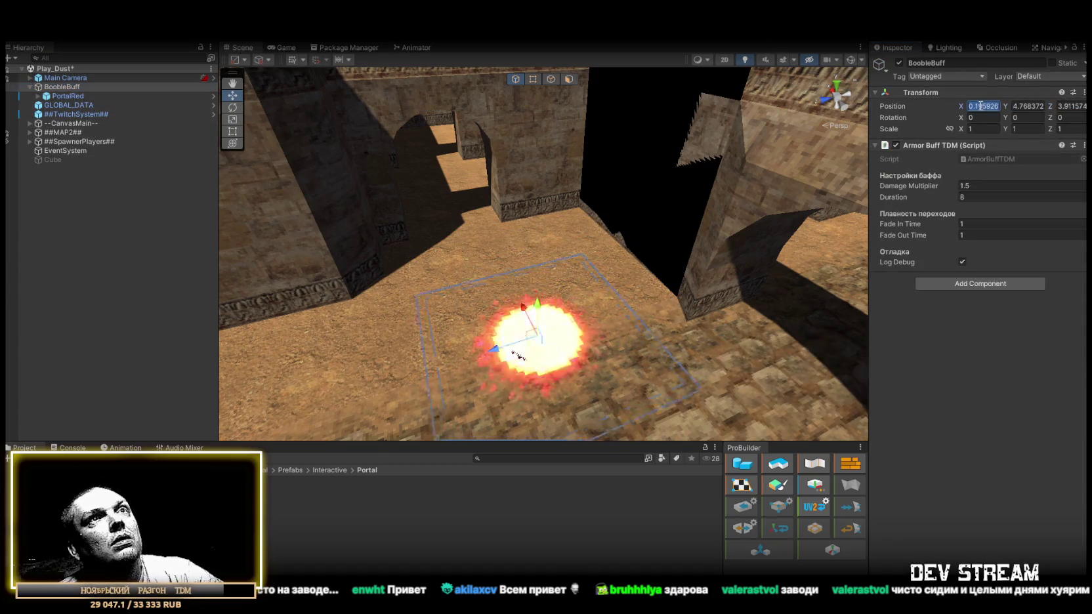
pyautogui.click(1027, 106)
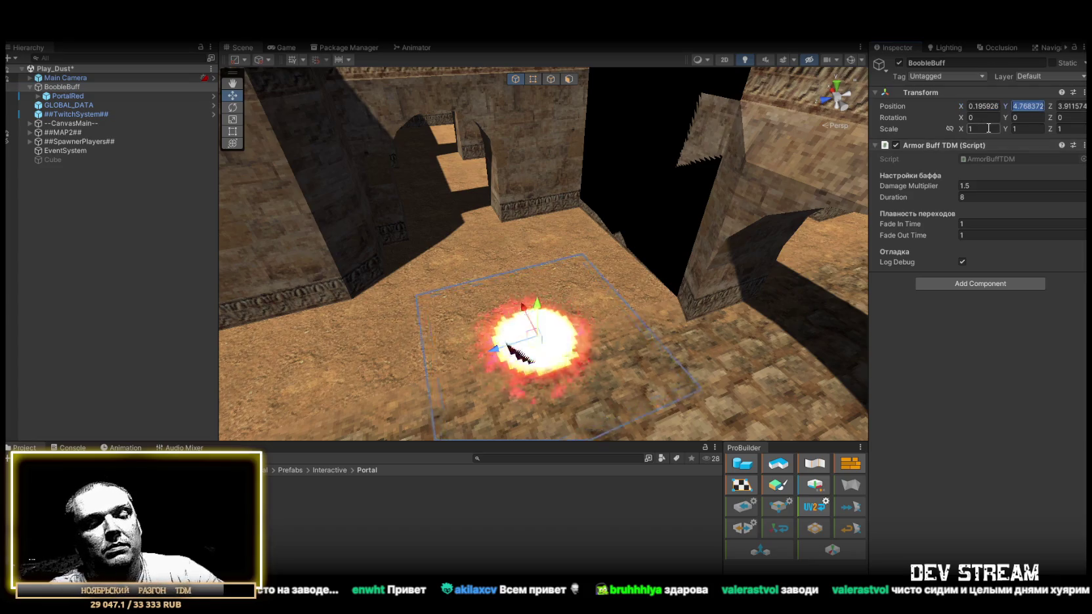
pyautogui.write('.05')
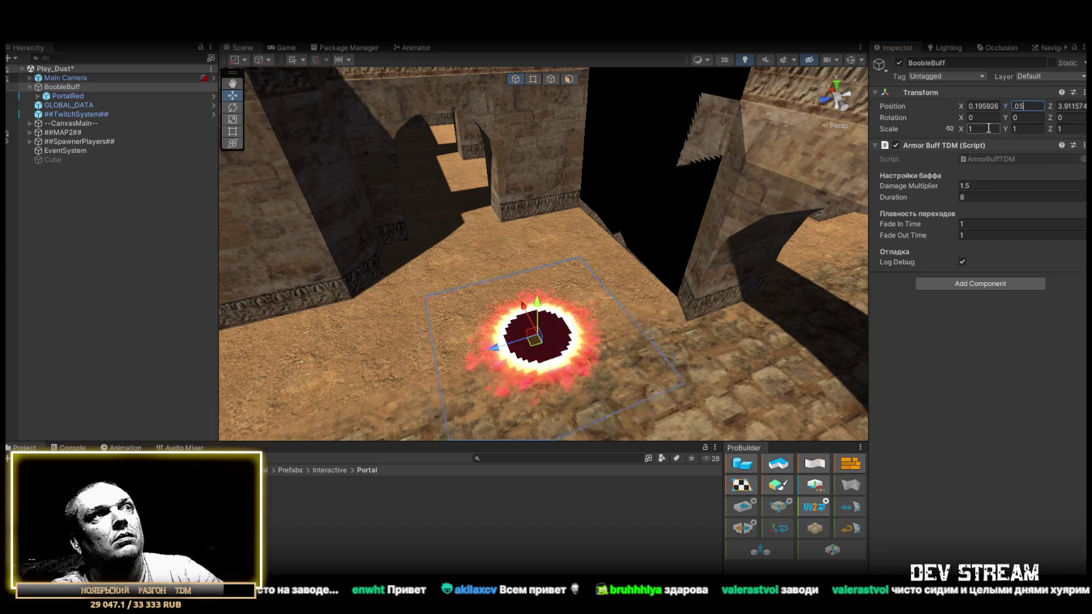
pyautogui.press('Return')
pyautogui.moveTo(671, 366)
pyautogui.mouseDown()
pyautogui.moveTo(663, 263)
pyautogui.moveTo(679, 276)
pyautogui.mouseUp()
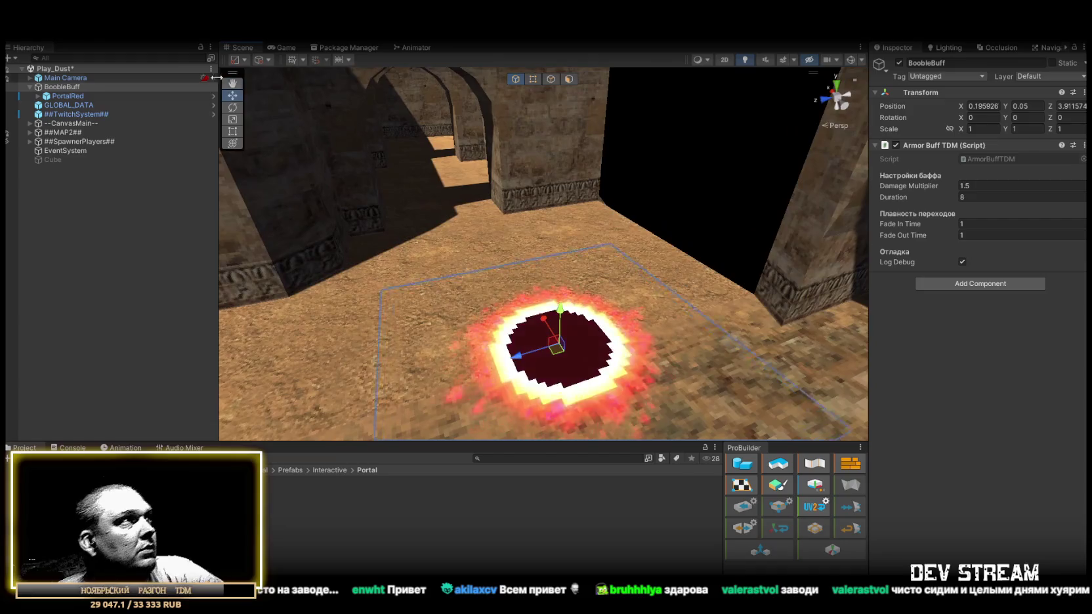
# Expand PortalRed's child effects and turn off the EdgeParticles effect.
pyautogui.click(37, 96)
pyautogui.click(55, 97)
pyautogui.click(66, 105)
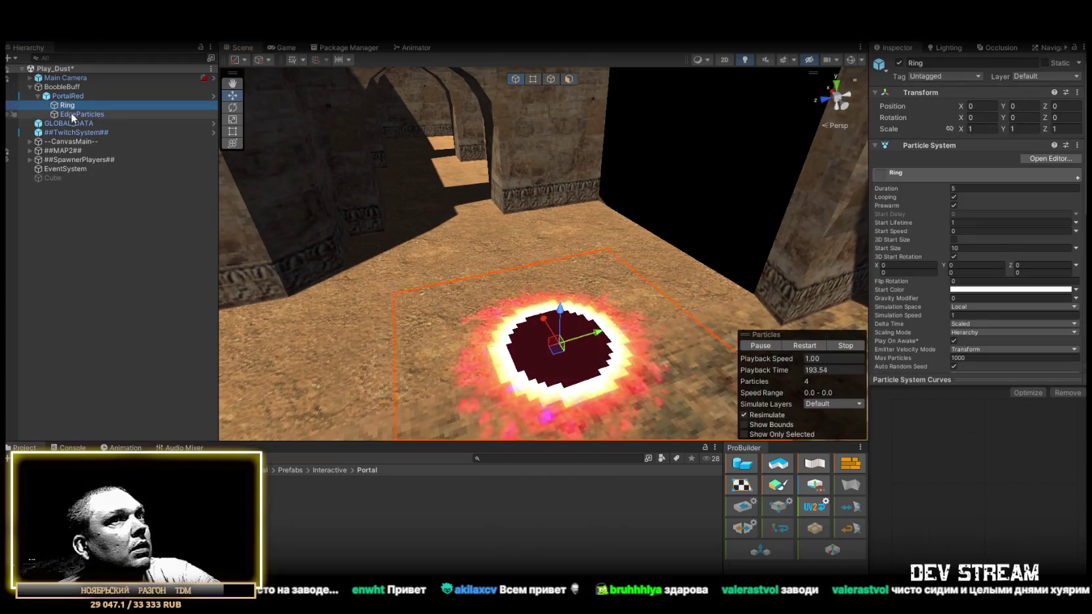
pyautogui.click(71, 113)
pyautogui.rightClick(63, 96)
pyautogui.press('Escape')
pyautogui.click(53, 113)
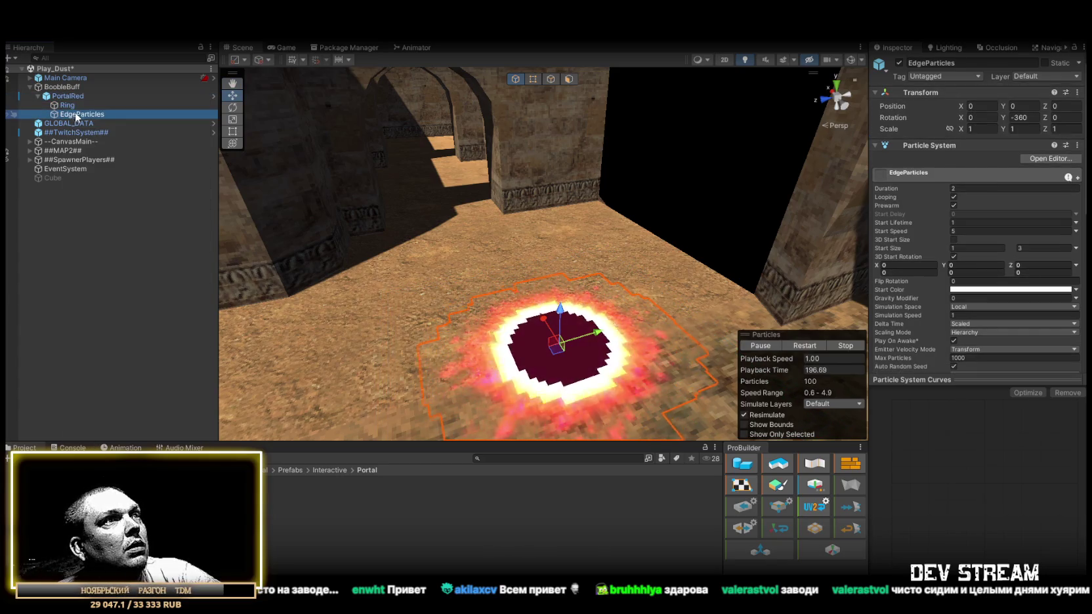
pyautogui.click(899, 63)
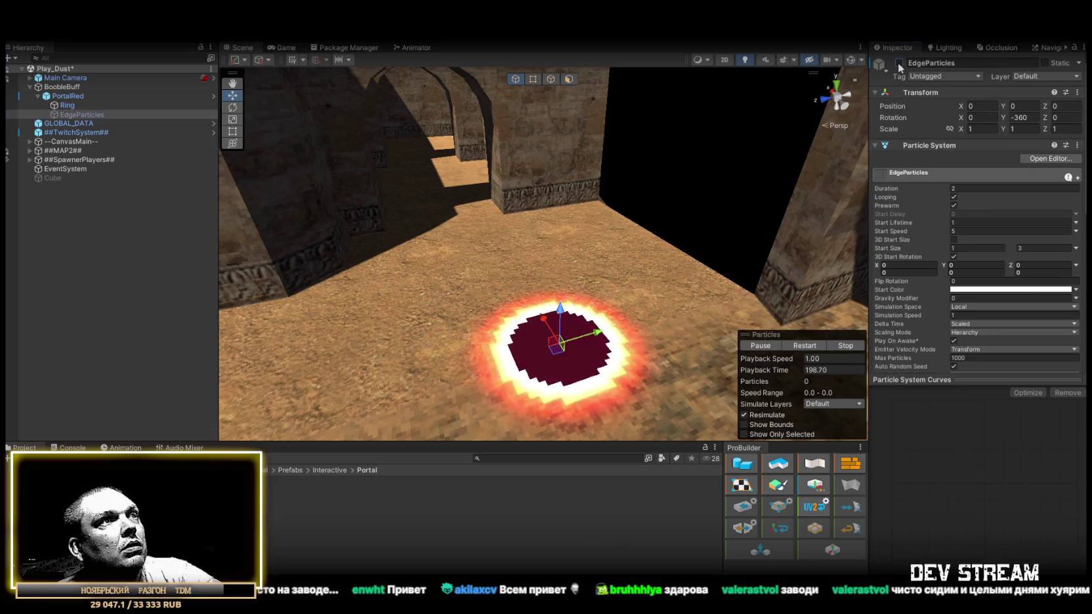
# Toggle the Ring effect off and back on, then restart PortalRed's particle playback.
pyautogui.click(67, 106)
pyautogui.click(899, 63)
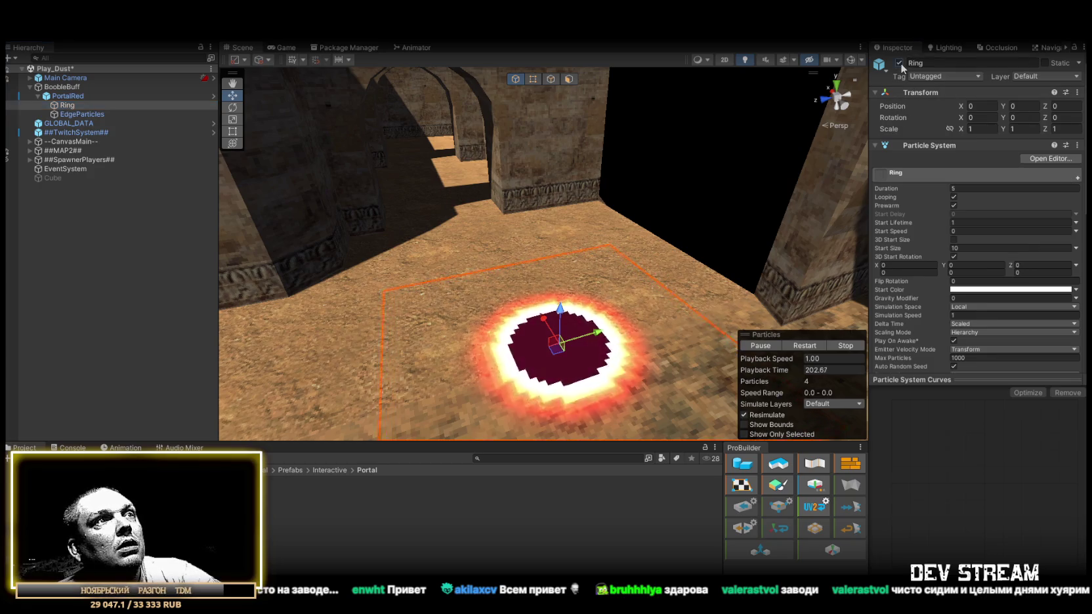
pyautogui.click(899, 63)
pyautogui.click(62, 98)
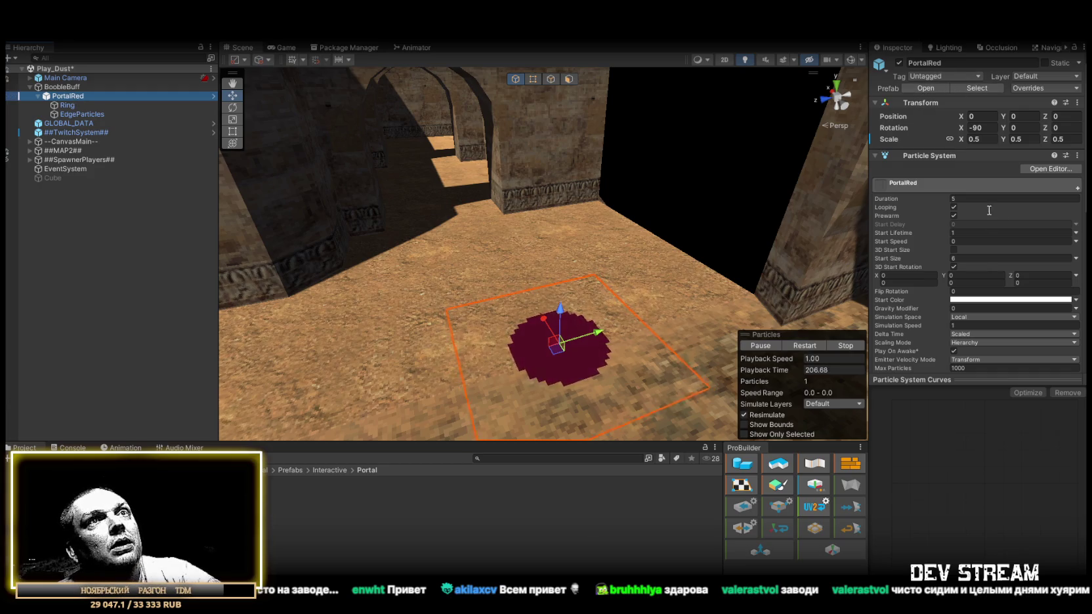
pyautogui.click(805, 345)
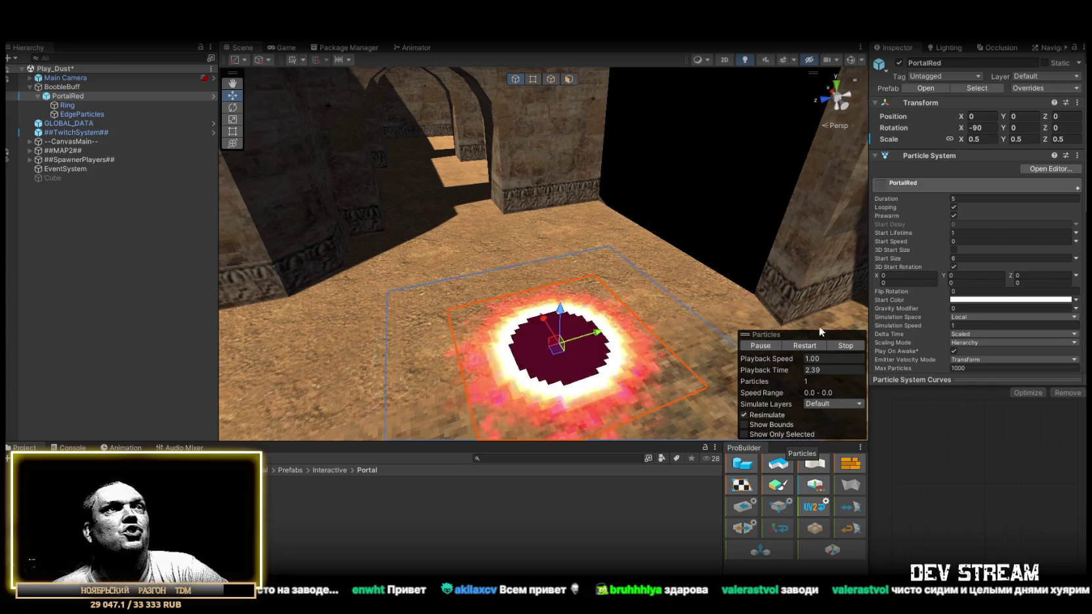
# Duplicate the Ring effect to create a Ring (1) copy.
pyautogui.click(66, 103)
pyautogui.hotkey('ctrl', 'd')
pyautogui.click(89, 123)
# Rename the Ring (1) copy to Booble.
pyautogui.write('Bo')
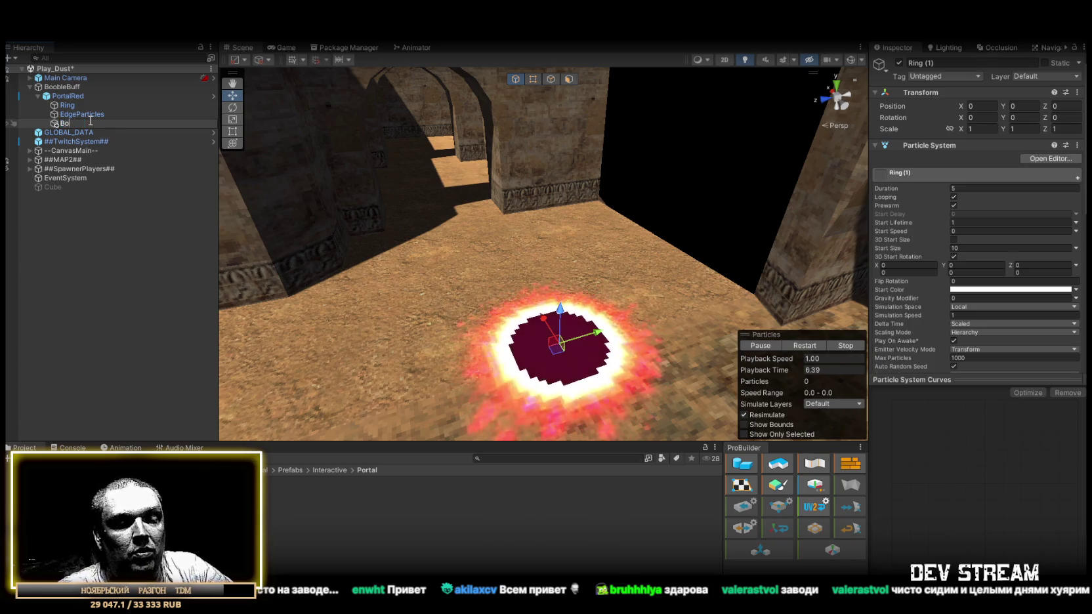
pyautogui.write('oble')
pyautogui.press('Return')
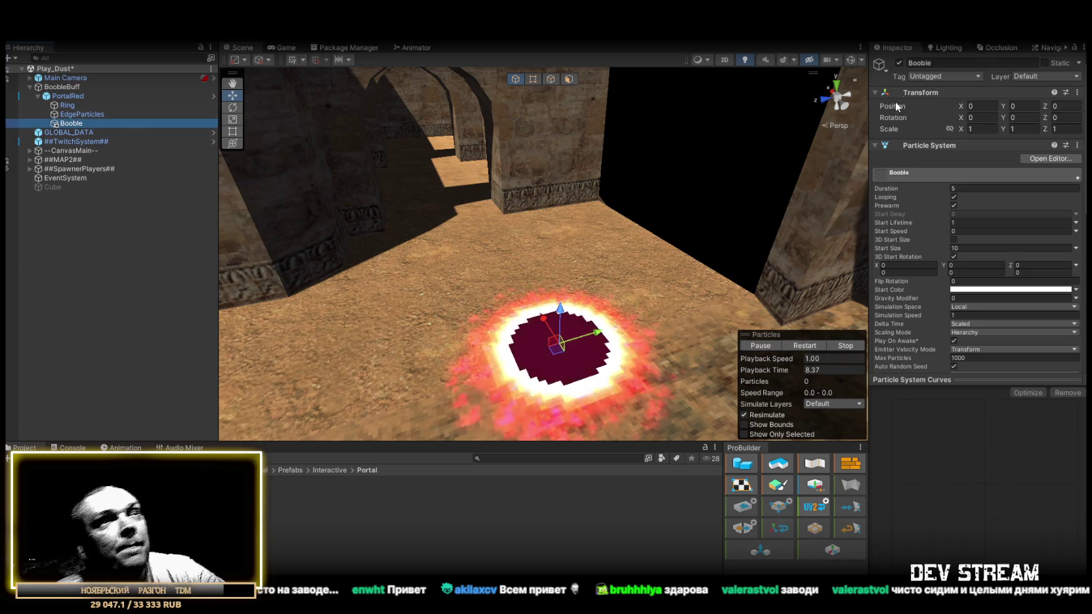
pyautogui.scroll(-5, 964, 286)
pyautogui.scroll(-2, 964, 287)
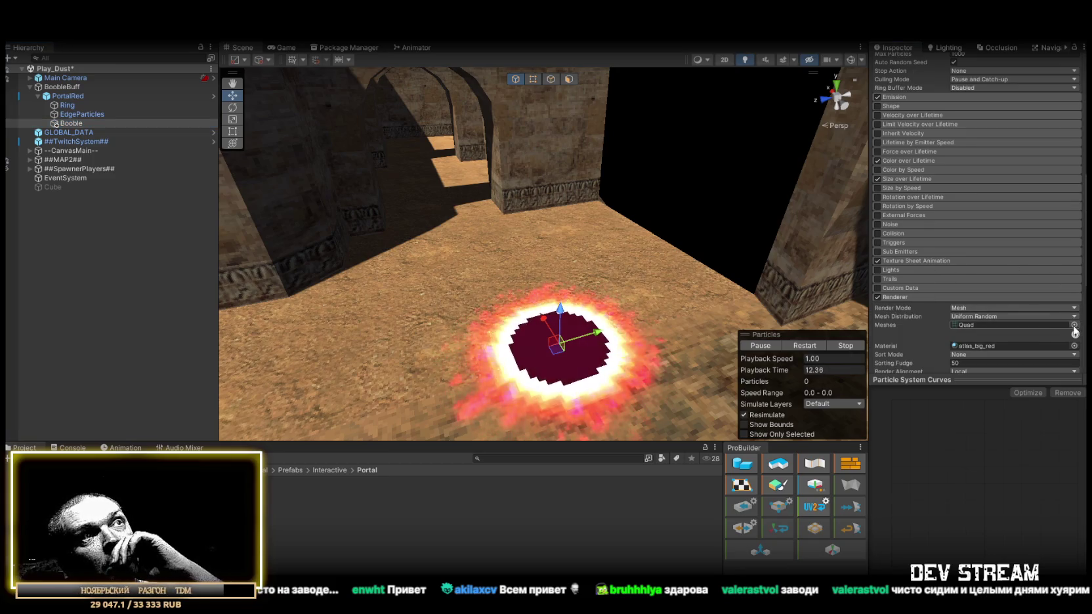
# Set Booble's particle mesh from Quad to Capsule and frame the effect in view.
pyautogui.click(1074, 325)
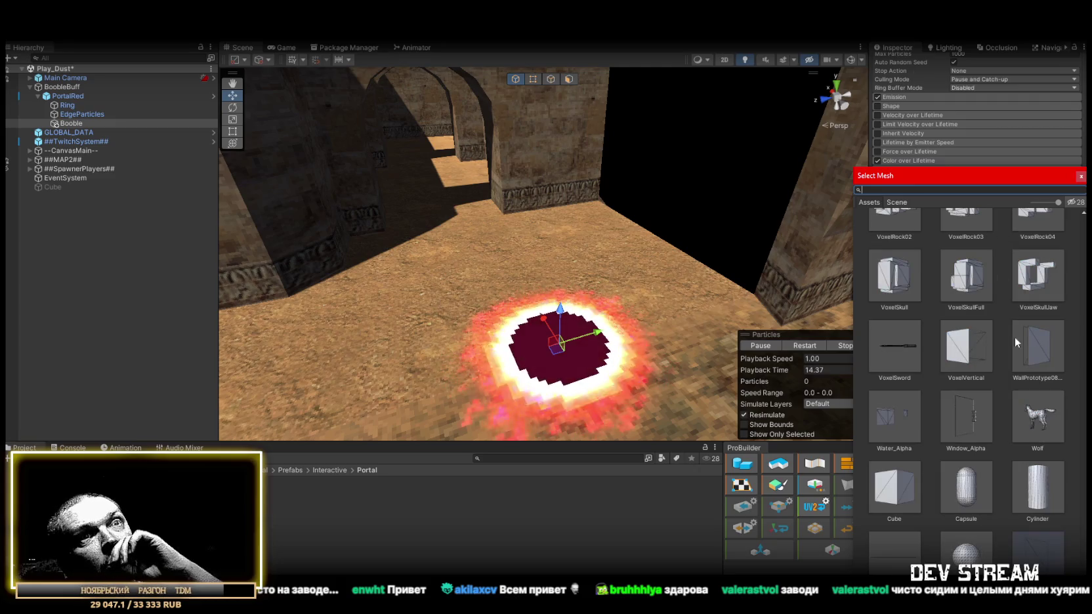
pyautogui.click(973, 480)
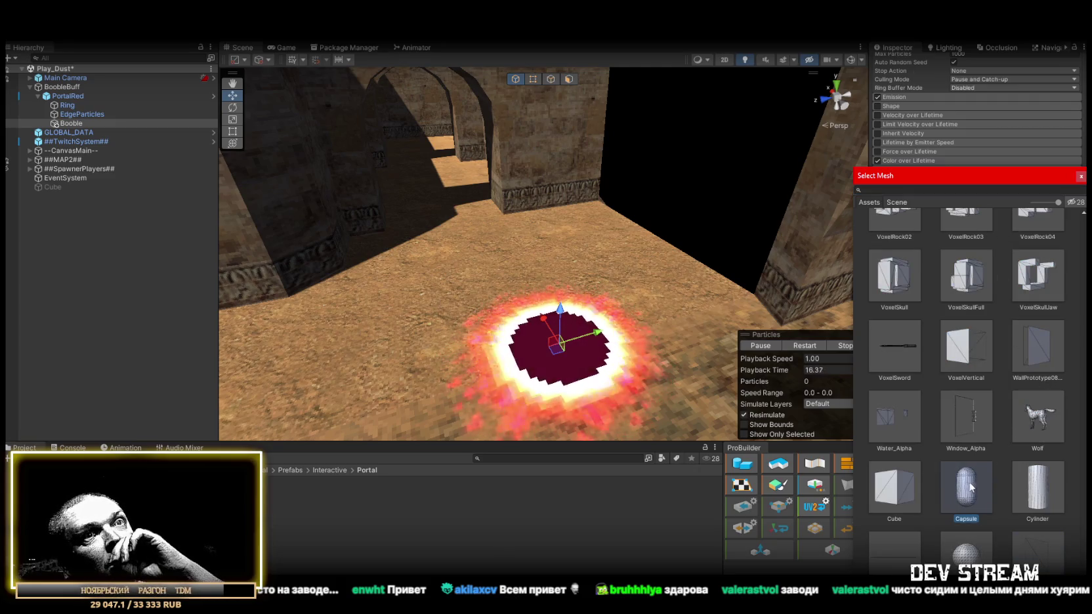
pyautogui.doubleClick(968, 481)
pyautogui.scroll(10, 1024, 328)
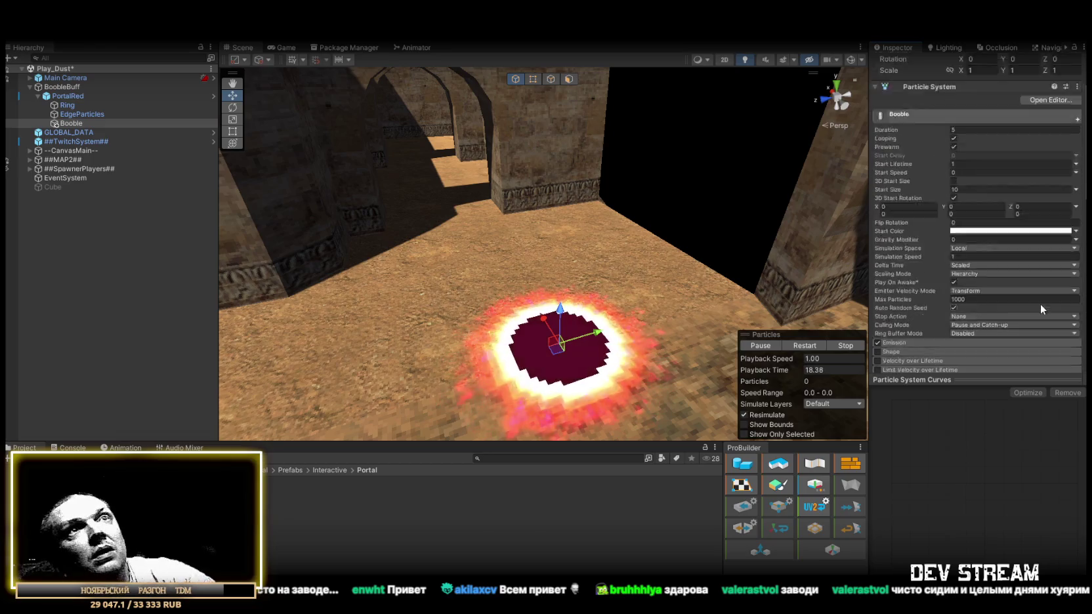
pyautogui.press('f')
pyautogui.moveTo(570, 260); pyautogui.dragTo(548, 181)
pyautogui.hotkey('ctrl', 'z')
pyautogui.scroll(-10, 1026, 318)
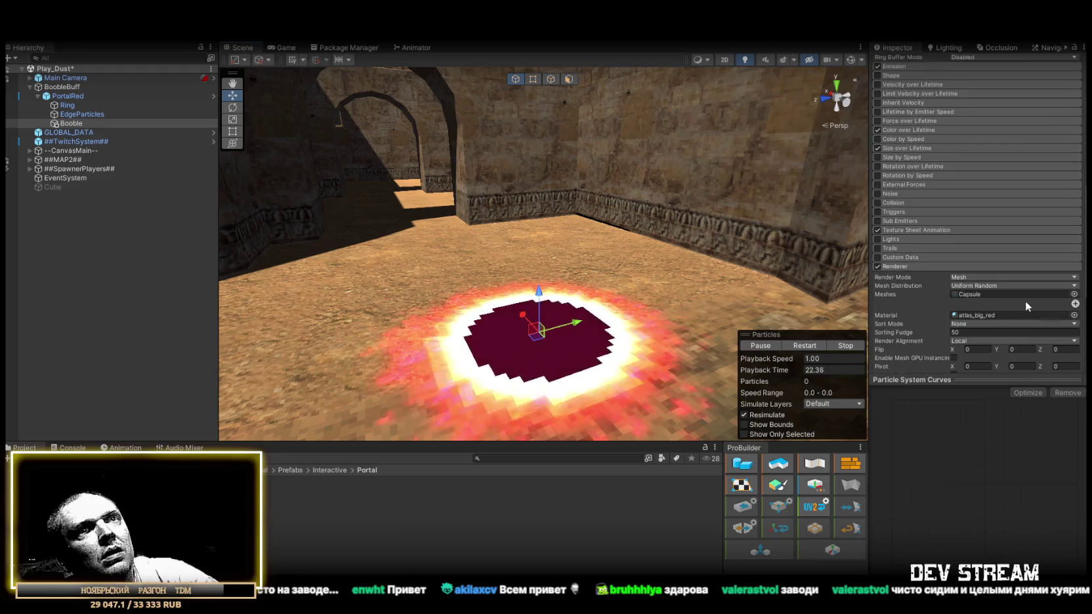
# Browse the particle material picker for Booble, previewing the ExplosionPreview material.
pyautogui.click(1075, 253)
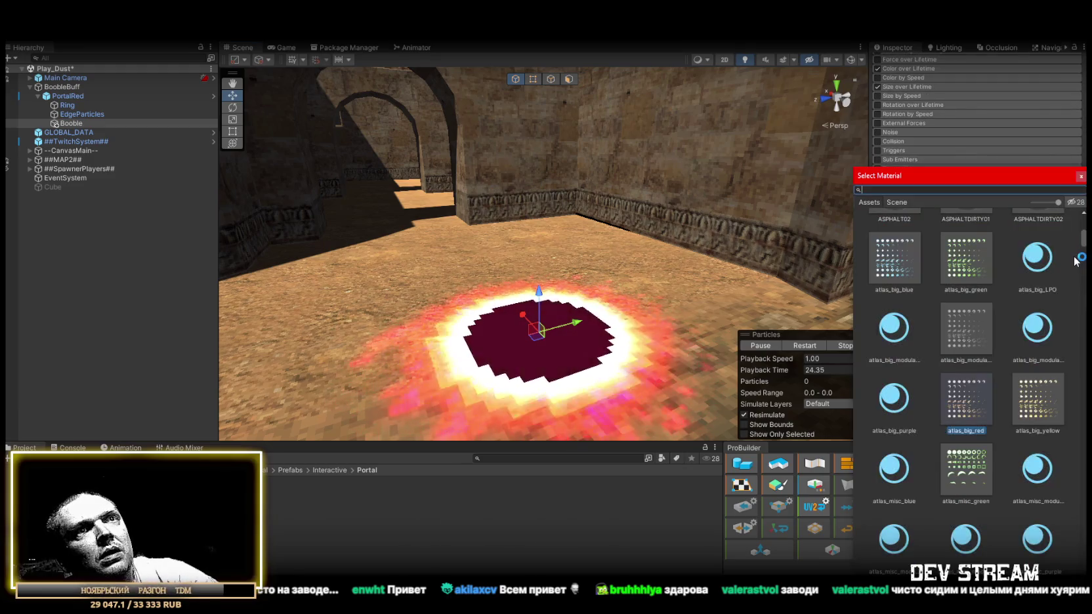
pyautogui.scroll(5, 1001, 255)
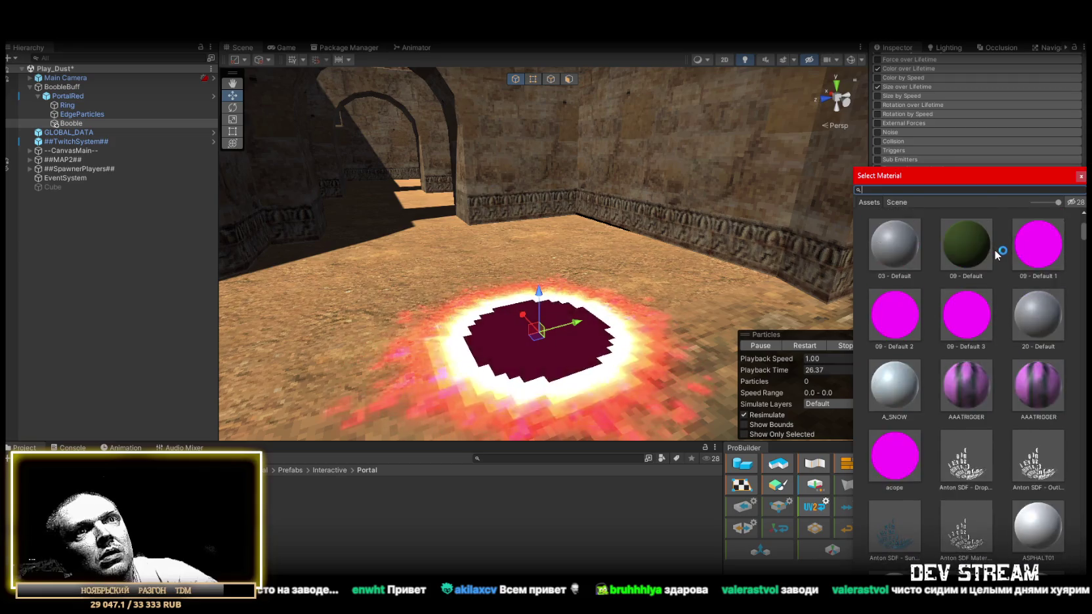
pyautogui.scroll(-5, 1000, 254)
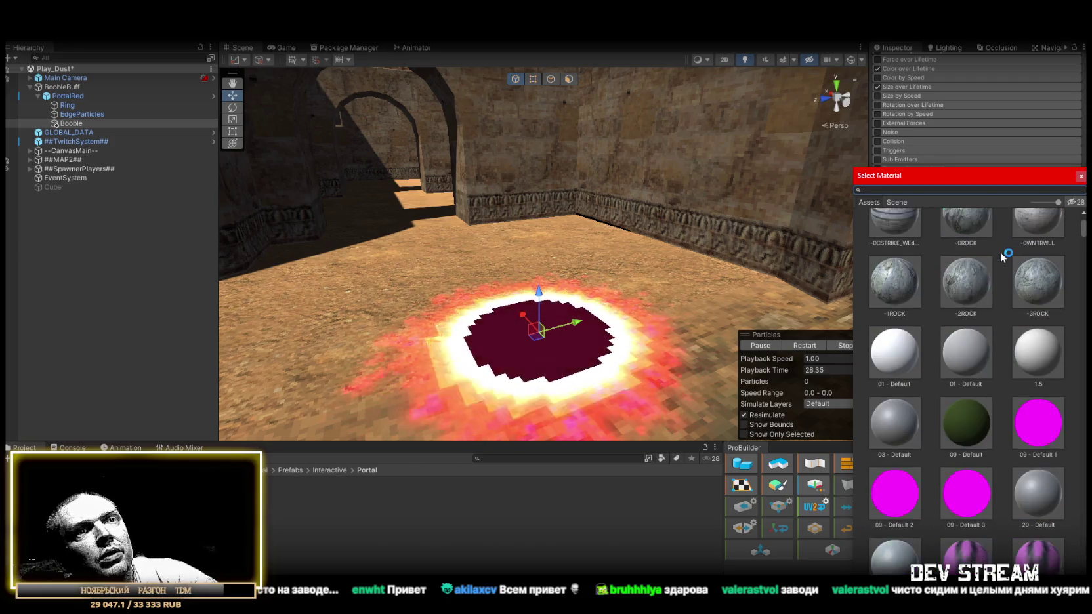
pyautogui.scroll(-10, 1001, 253)
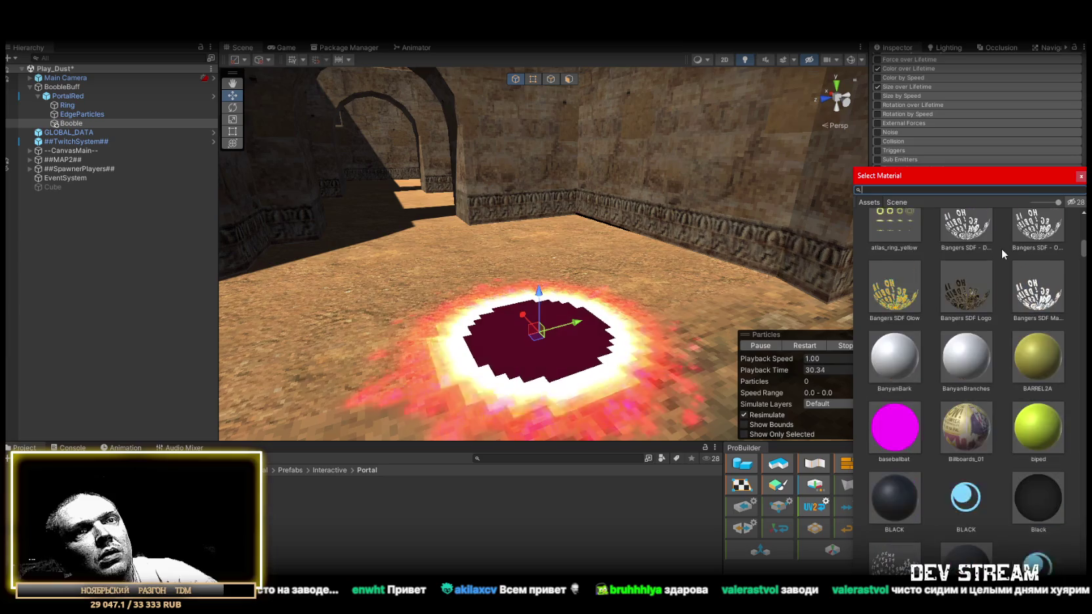
pyautogui.scroll(-3, 1002, 249)
pyautogui.scroll(-10, 1002, 250)
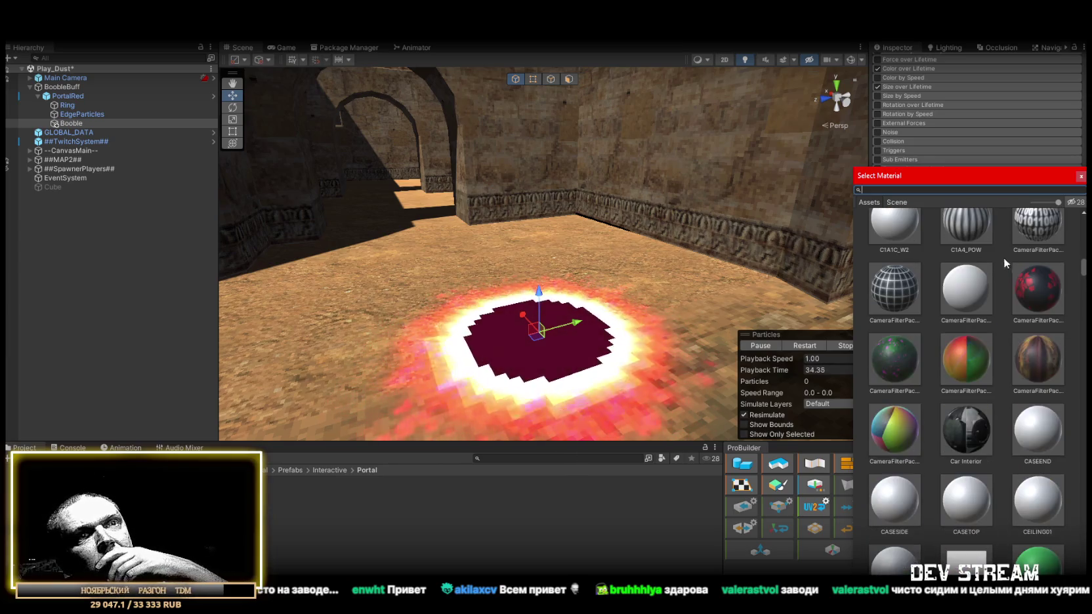
pyautogui.scroll(-10, 1004, 258)
pyautogui.scroll(-10, 1016, 330)
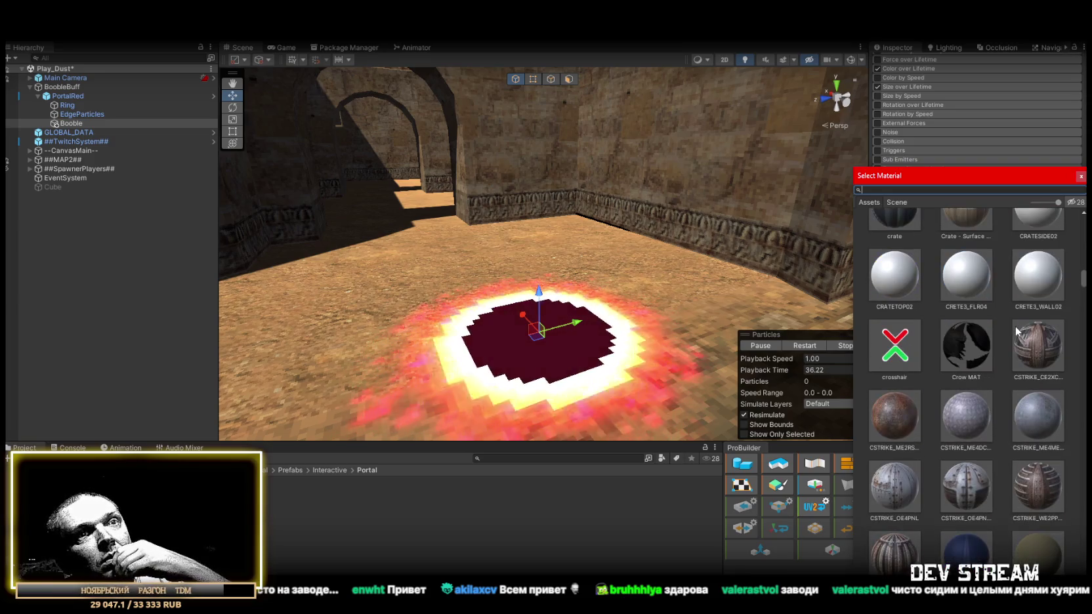
pyautogui.scroll(-10, 1015, 328)
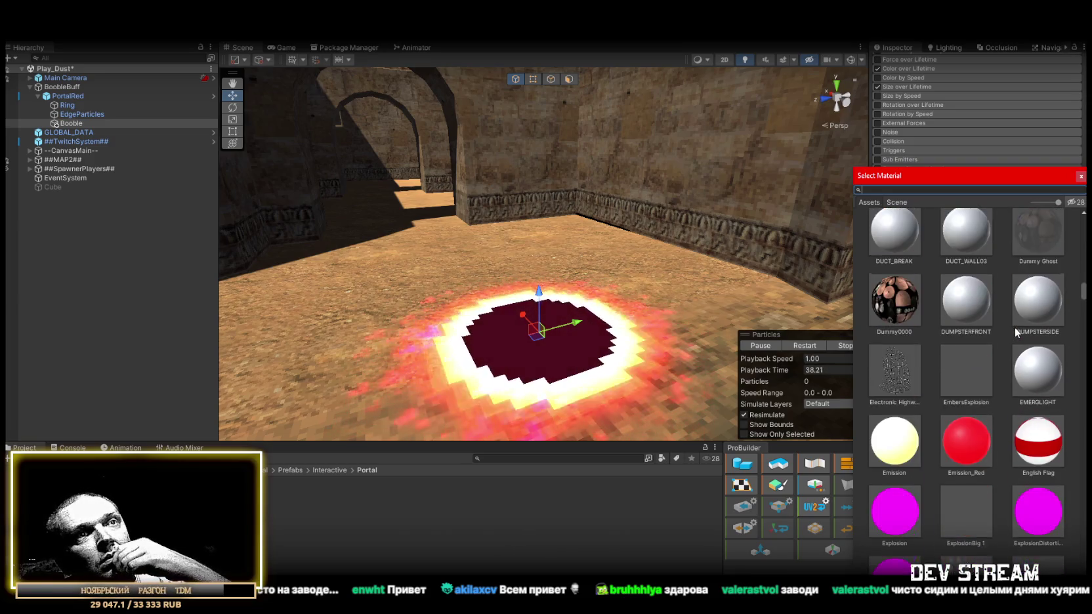
pyautogui.click(894, 391)
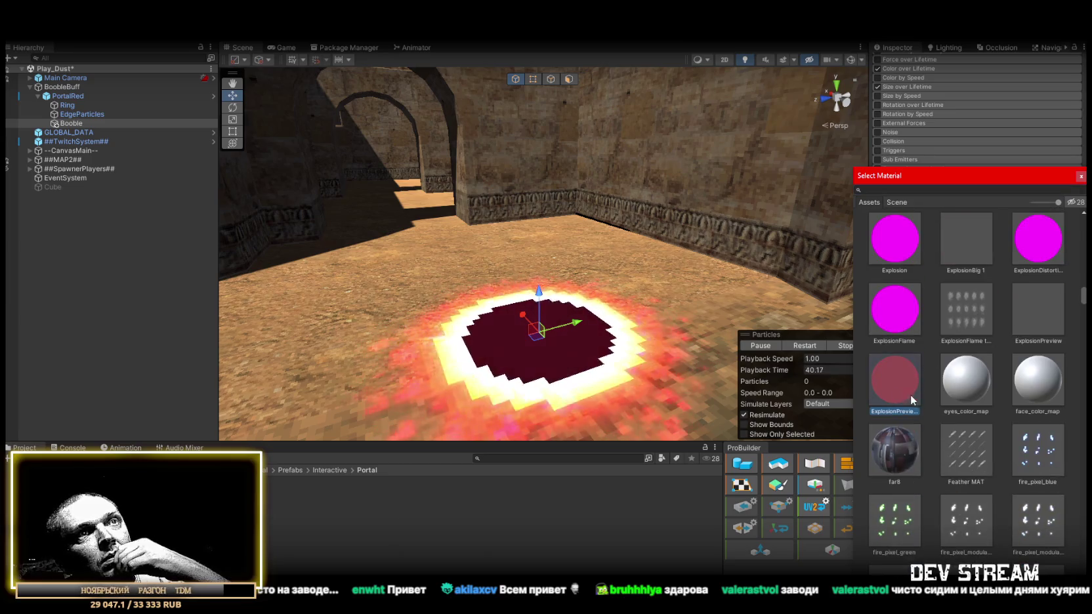
pyautogui.scroll(-5, 922, 387)
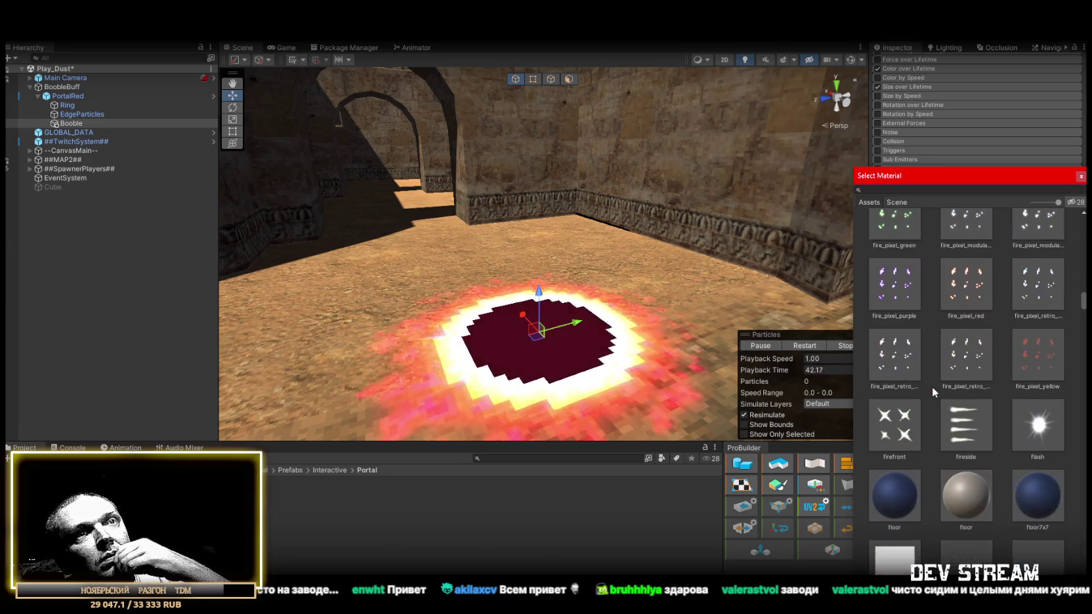
pyautogui.scroll(-2, 952, 394)
pyautogui.scroll(3, 991, 384)
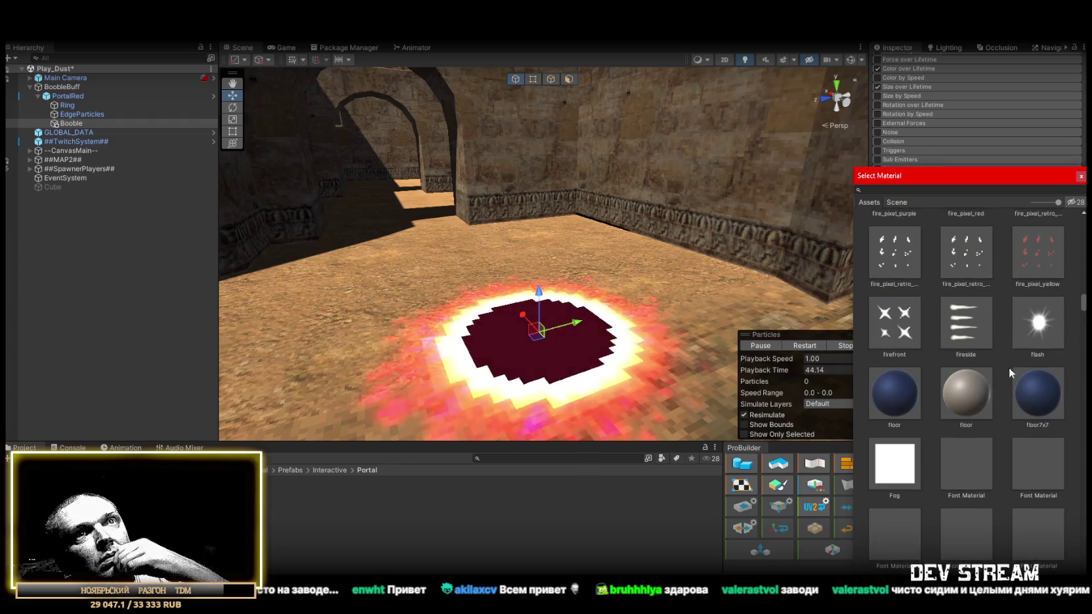
# Apply the flash material, then delete the Booble effect from PortalRed.
pyautogui.doubleClick(1039, 323)
pyautogui.scroll(10, 1032, 258)
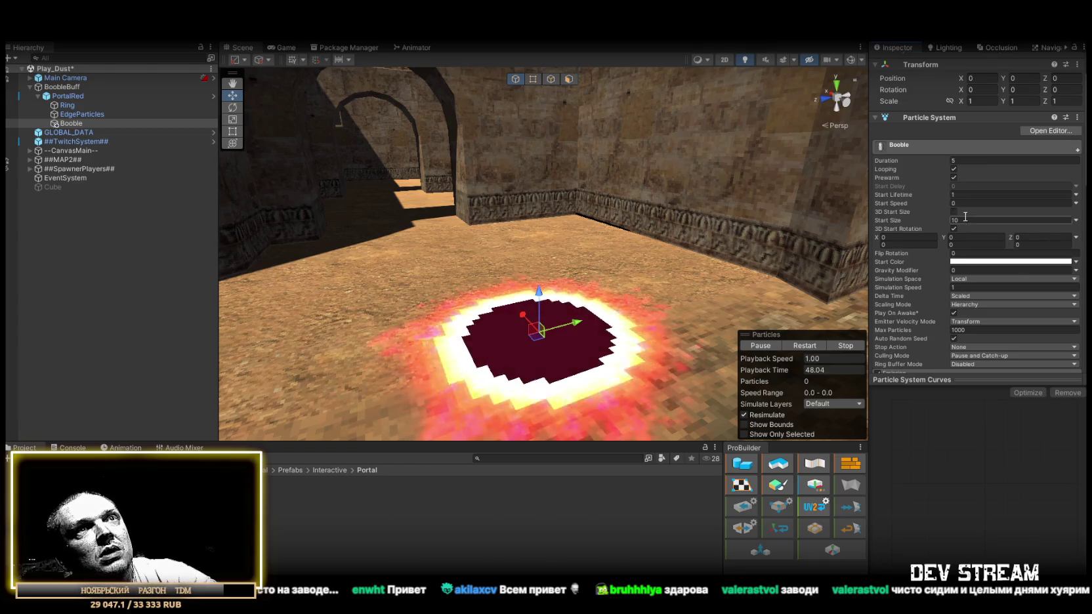
pyautogui.scroll(-4, 919, 276)
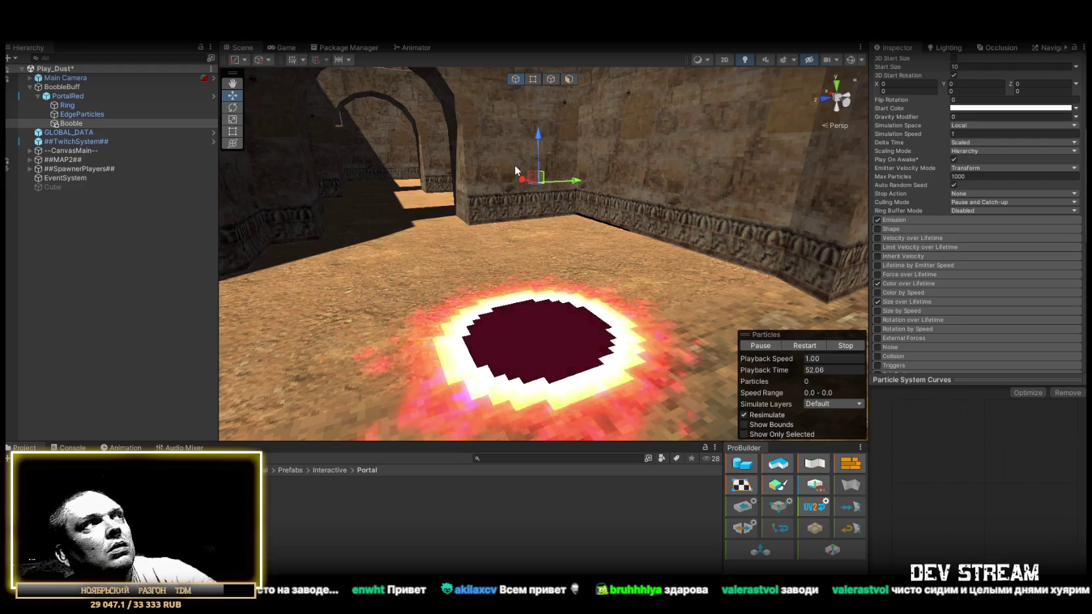
pyautogui.press('Delete')
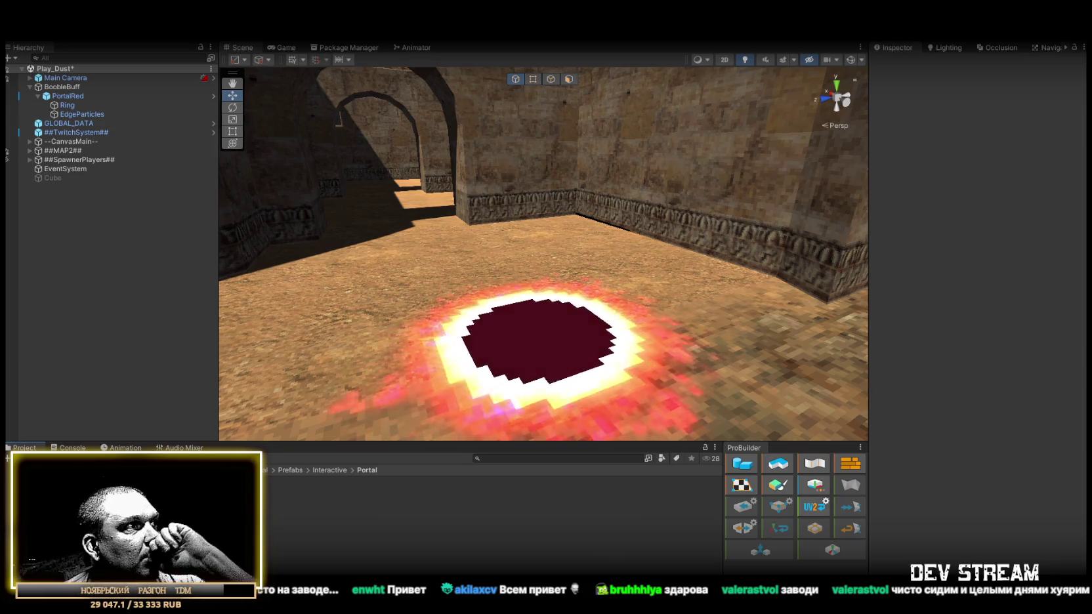
pyautogui.click(131, 499)
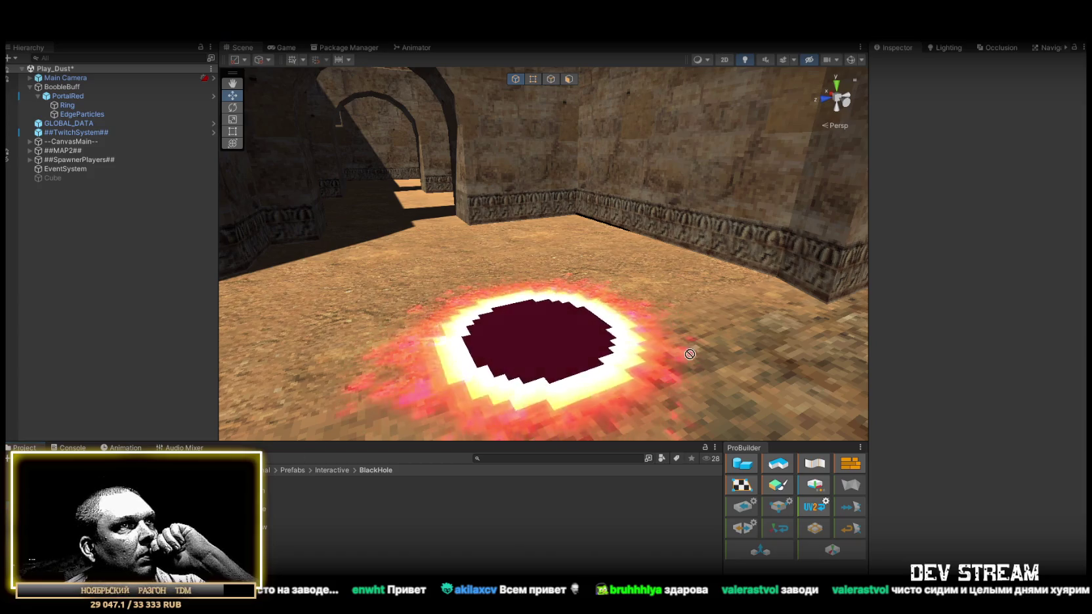
# Delete BlackHoleYellow and PortalRed, along with its children, from the scene.
pyautogui.moveTo(655, 319)
pyautogui.mouseDown()
pyautogui.moveTo(330, 510)
pyautogui.moveTo(594, 295)
pyautogui.moveTo(634, 306)
pyautogui.moveTo(560, 306)
pyautogui.moveTo(499, 323)
pyautogui.mouseUp()
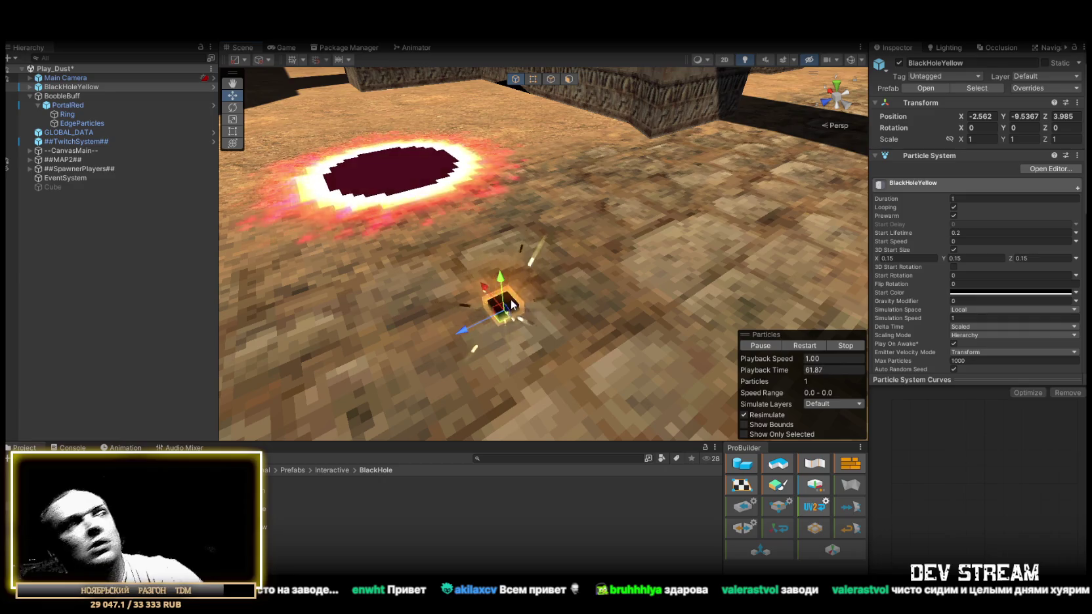
pyautogui.press('Delete')
pyautogui.click(72, 96)
pyautogui.press('Delete')
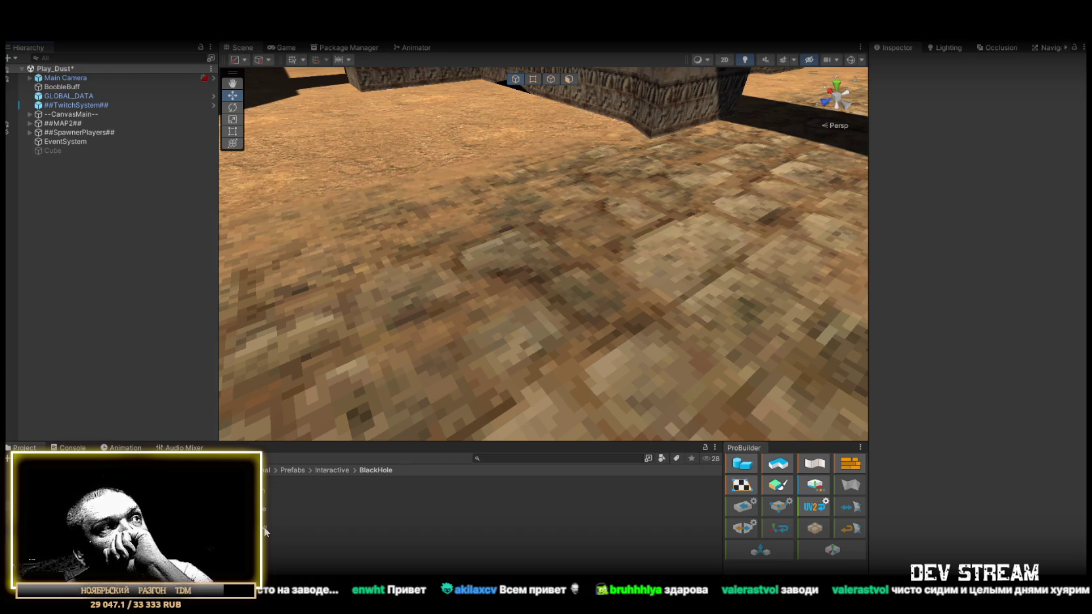
# Place the BlackHoleRed prefab under BoobleBuff at position 0, 1, 0.
pyautogui.moveTo(271, 522)
pyautogui.mouseDown()
pyautogui.moveTo(469, 342)
pyautogui.moveTo(531, 261)
pyautogui.moveTo(534, 113)
pyautogui.moveTo(535, 264)
pyautogui.moveTo(368, 197)
pyautogui.mouseUp()
pyautogui.moveTo(66, 86); pyautogui.dragTo(66, 96)
pyautogui.click(1021, 117)
pyautogui.write('1')
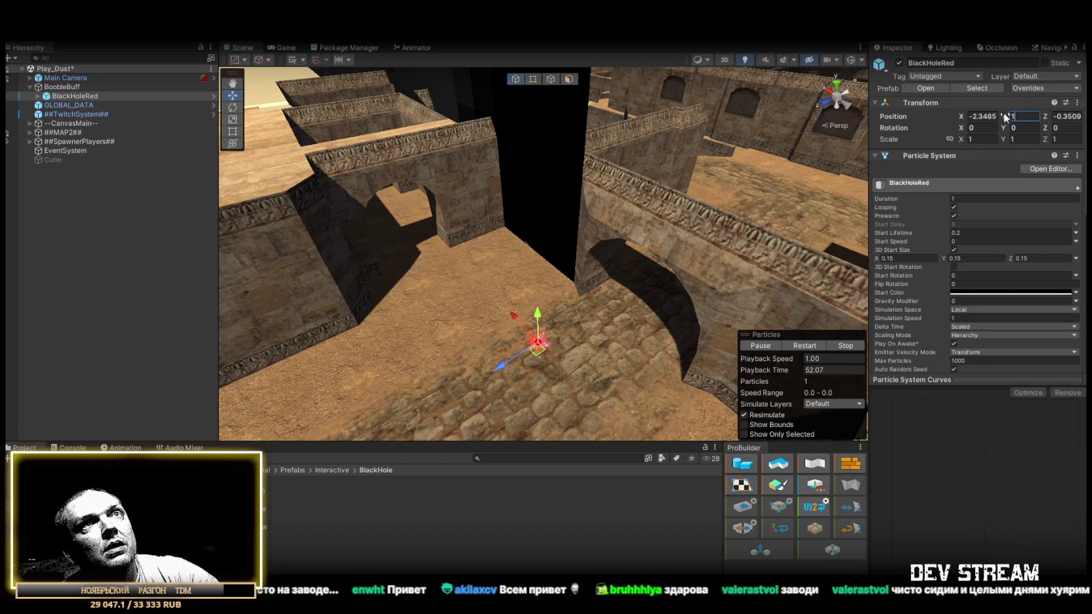
pyautogui.write('0')
pyautogui.click(1064, 116)
pyautogui.write('0')
pyautogui.moveTo(525, 216)
pyautogui.mouseDown()
pyautogui.moveTo(483, 236)
pyautogui.moveTo(556, 185)
pyautogui.moveTo(510, 171)
pyautogui.moveTo(498, 197)
pyautogui.moveTo(512, 217)
pyautogui.mouseUp()
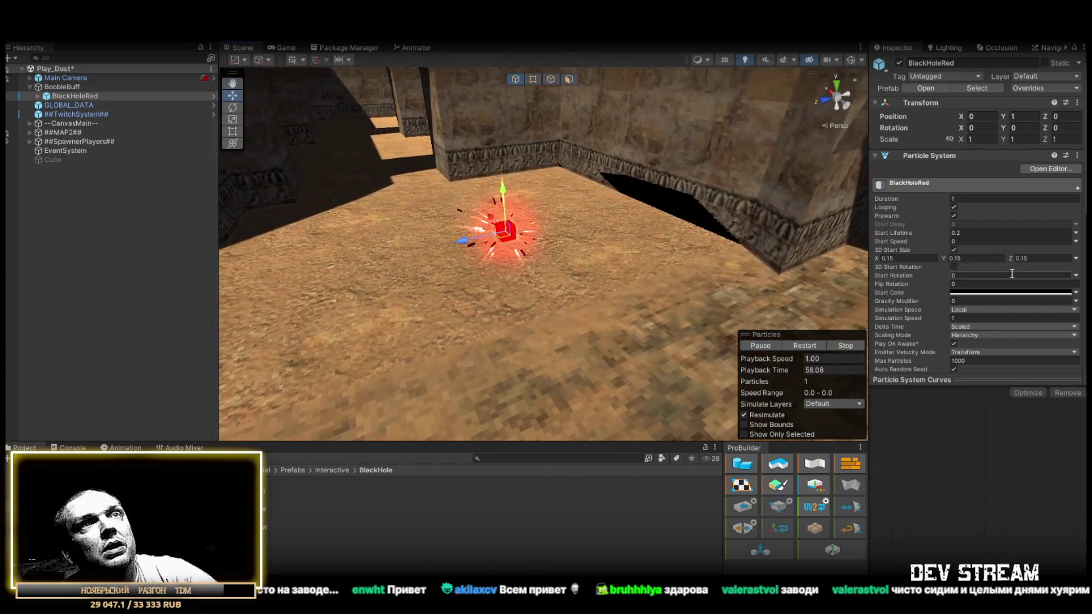
# Expand BlackHoleRed to reveal Sparks, SparksDark, SquareGlow and Glow, then reselect BlackHoleRed alone.
pyautogui.scroll(-2, 992, 254)
pyautogui.scroll(-2, 967, 231)
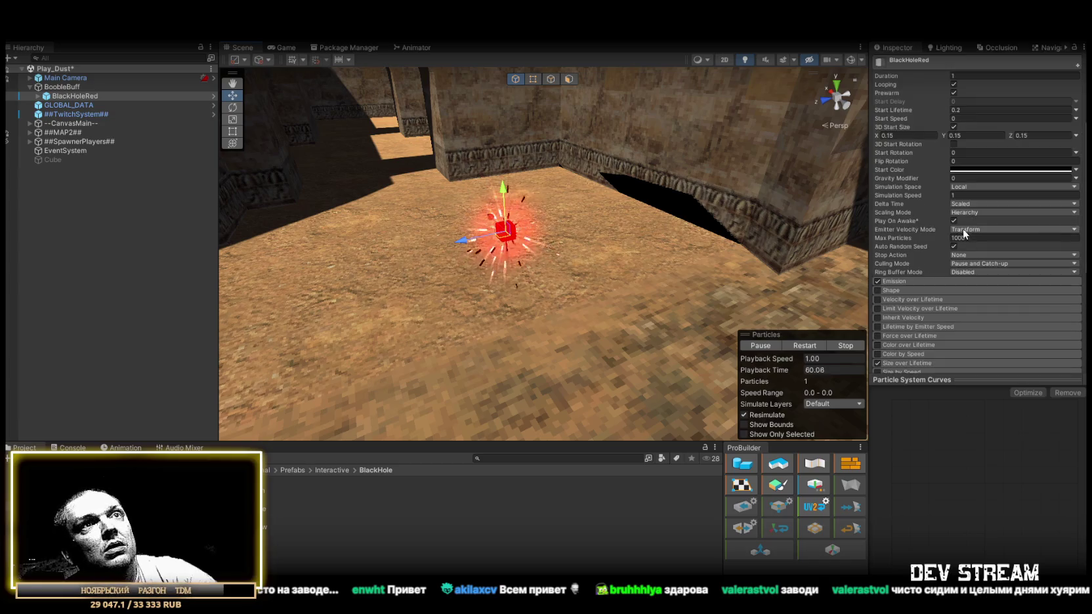
pyautogui.click(39, 96)
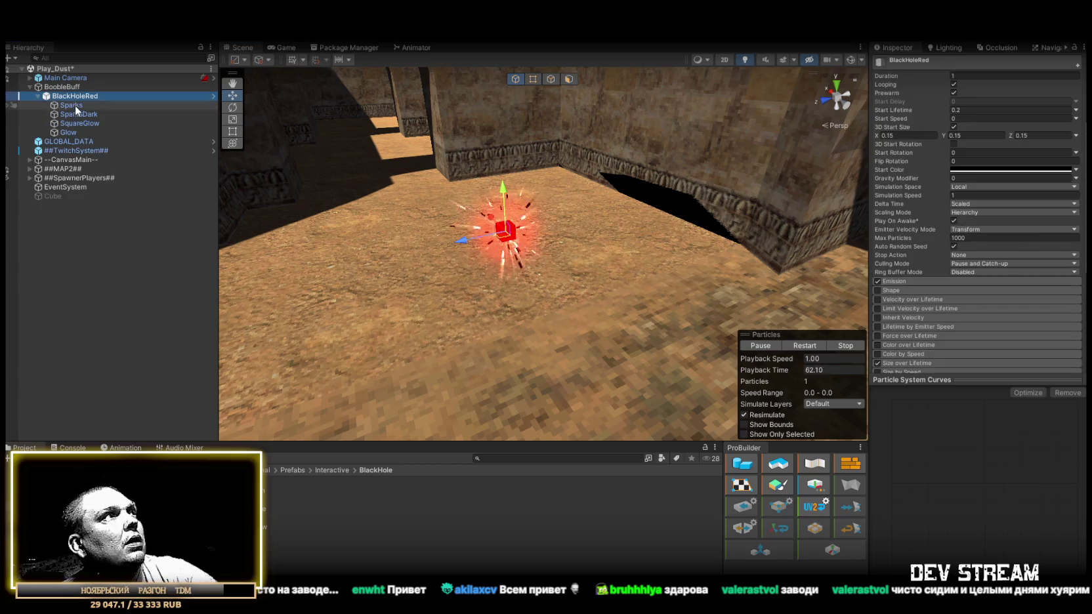
pyautogui.click(74, 131)
pyautogui.keyDown('shift'); pyautogui.click(73, 97); pyautogui.keyUp('shift')
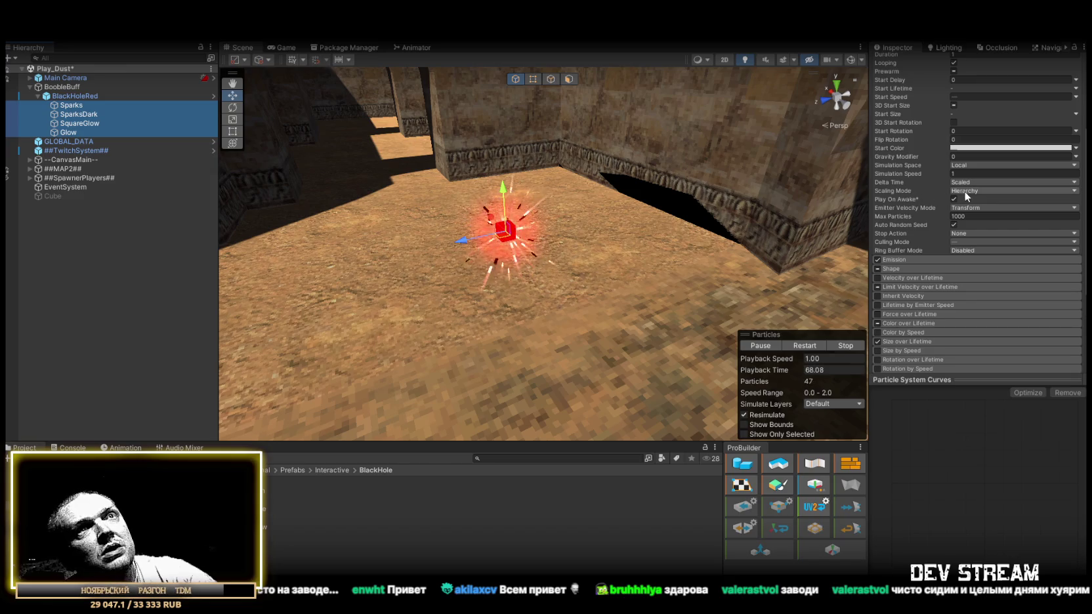
pyautogui.click(75, 95)
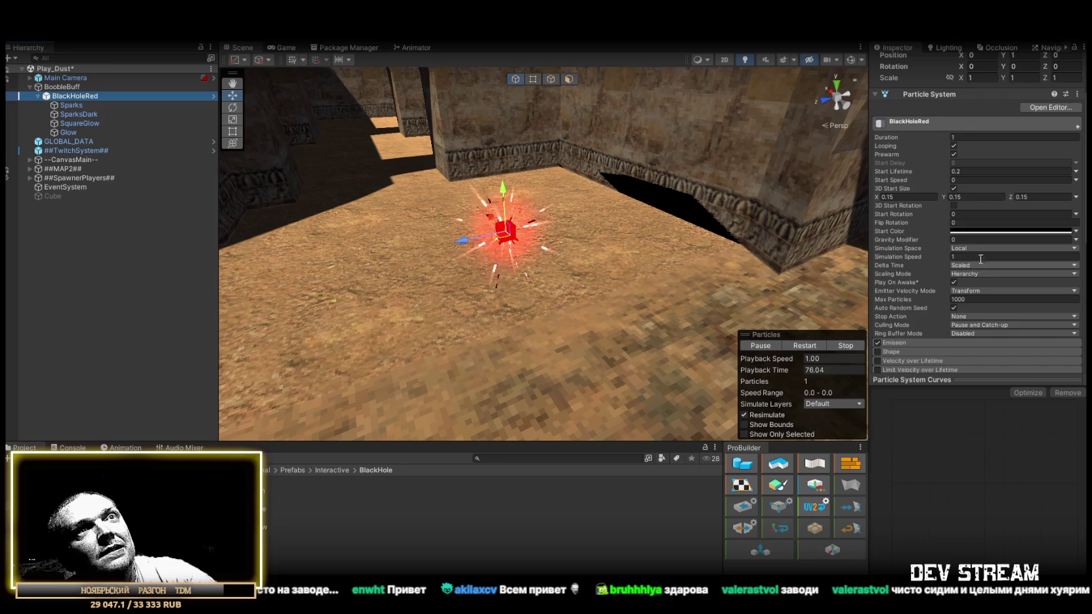
pyautogui.click(955, 223)
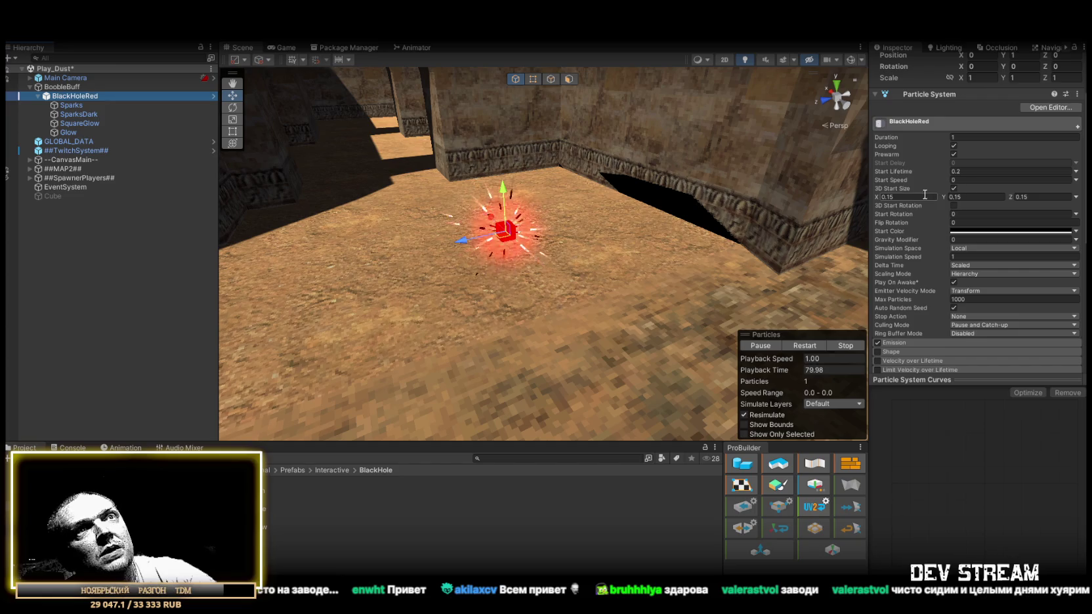
pyautogui.click(908, 197)
# Correct BlackHoleRed's 3D Start Size X from 11 to 1 and restart the particle preview.
pyautogui.write('11')
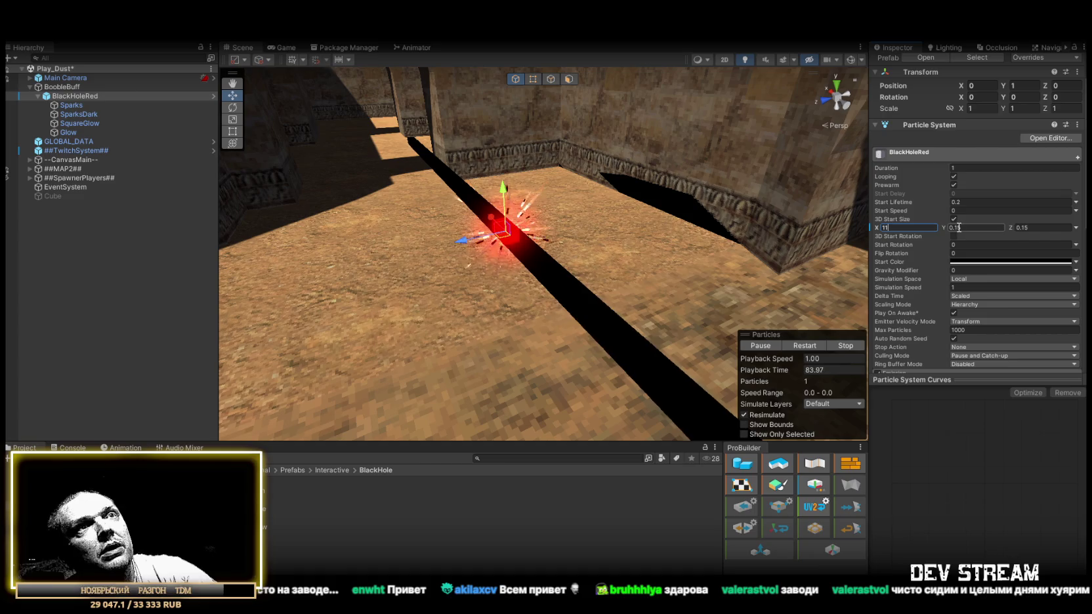
pyautogui.press('BackSpace')
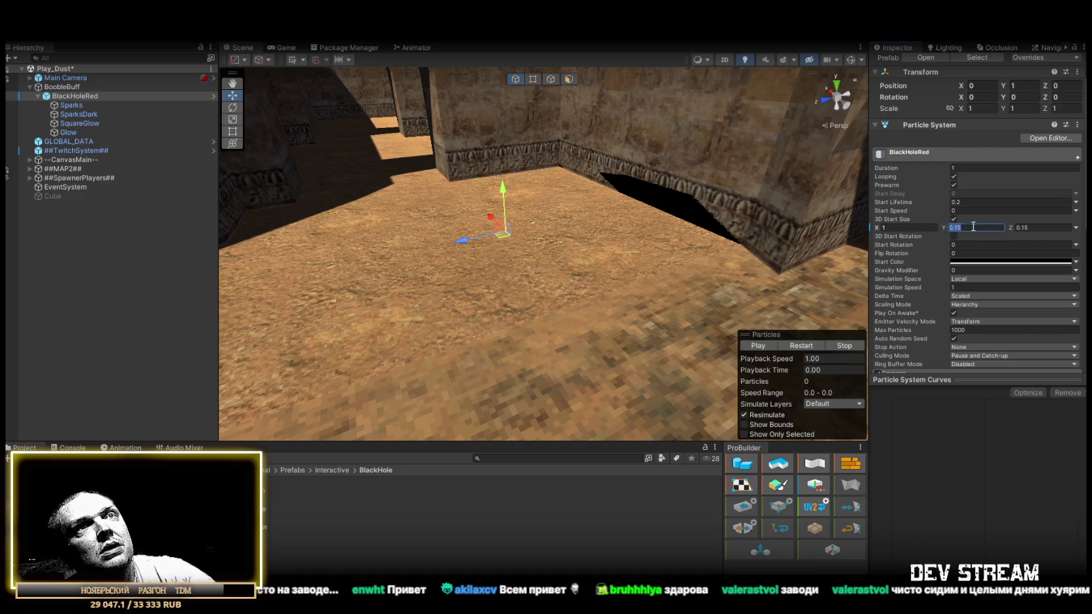
pyautogui.write('1')
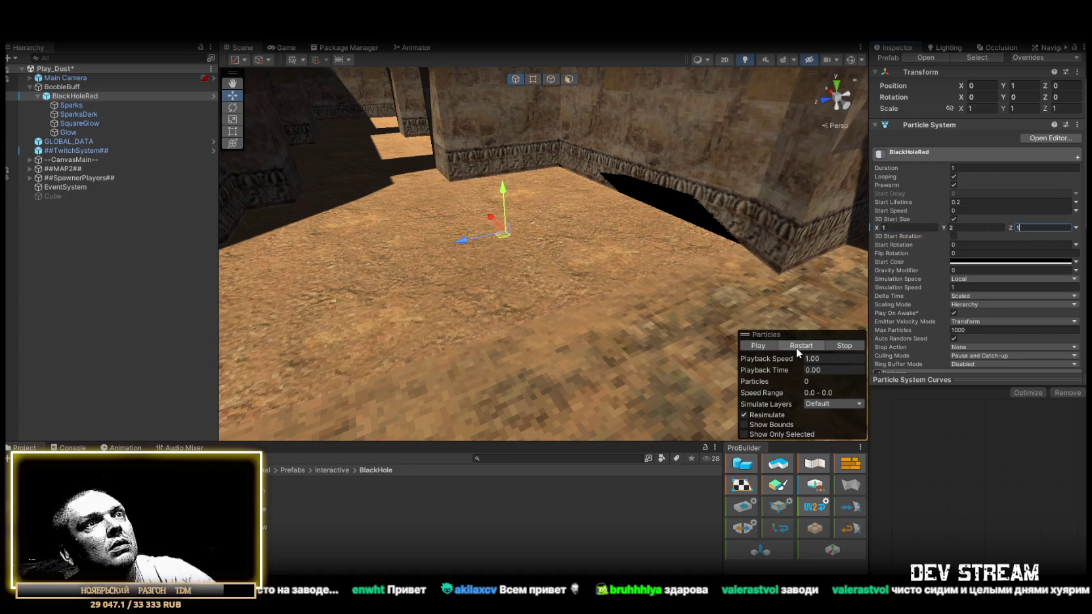
pyautogui.click(796, 347)
pyautogui.press('f')
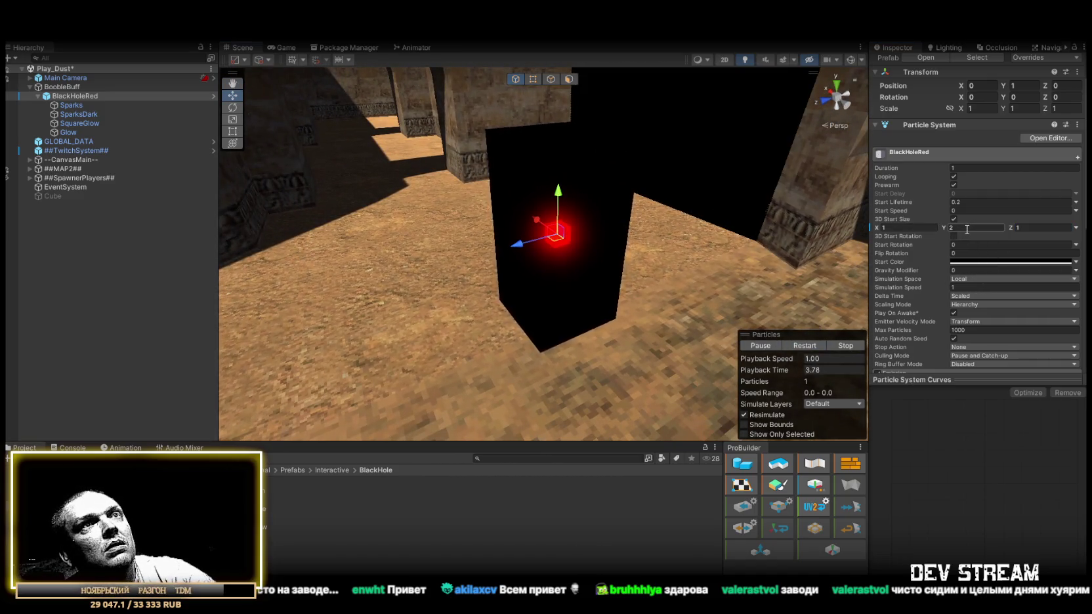
# Shrink BlackHoleRed's 3D Start Size values to 0.5, leaving a small dark box.
pyautogui.write('1')
pyautogui.scroll(-3, 1022, 312)
pyautogui.scroll(3, 1014, 306)
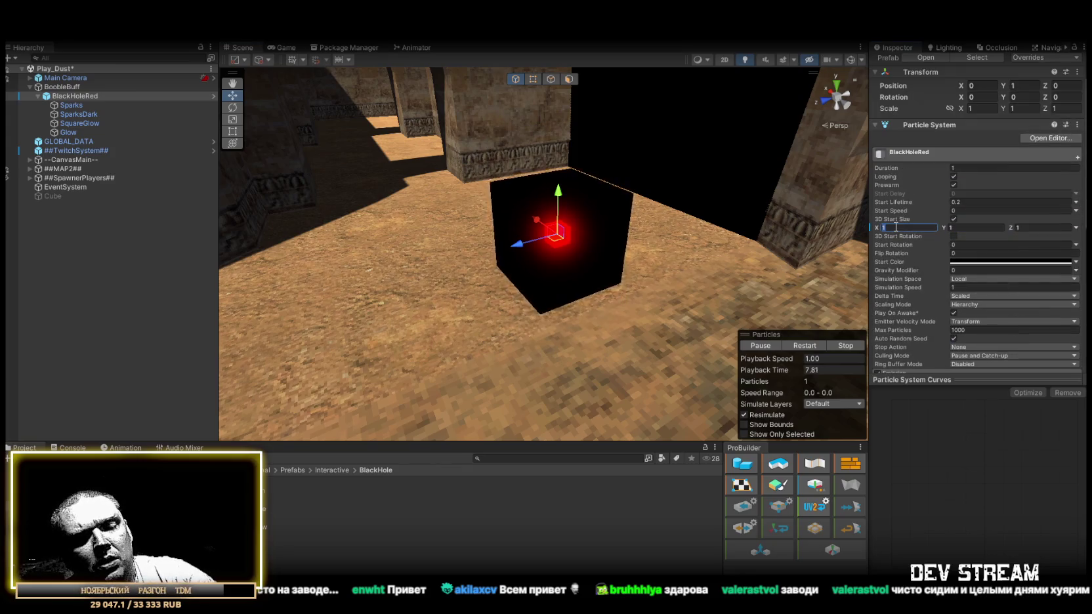
pyautogui.write('.5')
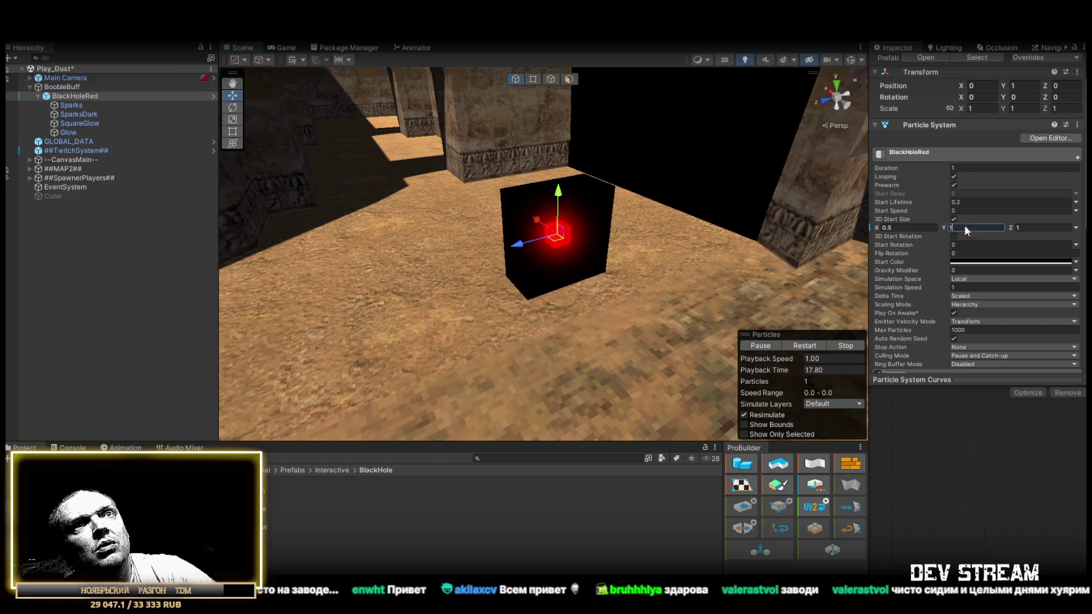
pyautogui.write('.5')
pyautogui.click(1032, 227)
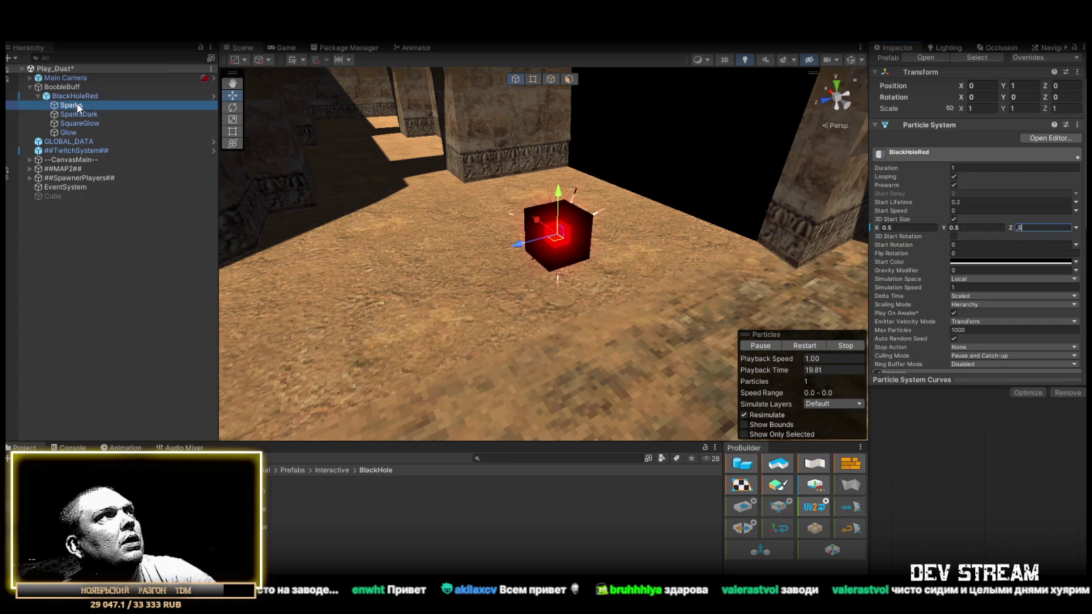
# Set the Sparks emitter's sphere Shape scale to 0.25 on every axis.
pyautogui.click(77, 103)
pyautogui.scroll(-5, 928, 253)
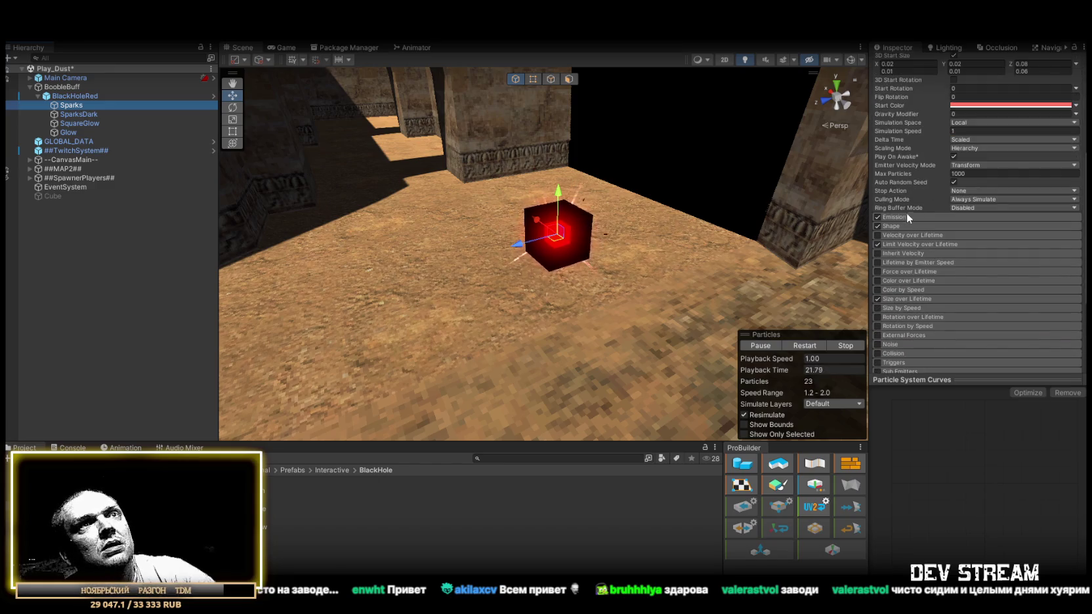
pyautogui.scroll(4, 983, 191)
pyautogui.scroll(-3, 945, 239)
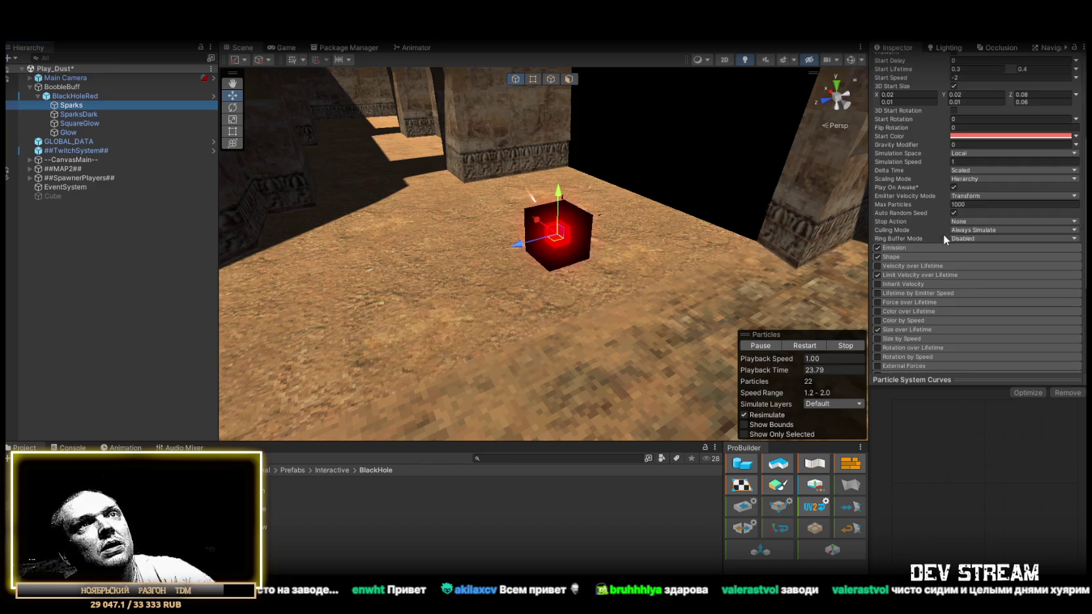
pyautogui.click(923, 249)
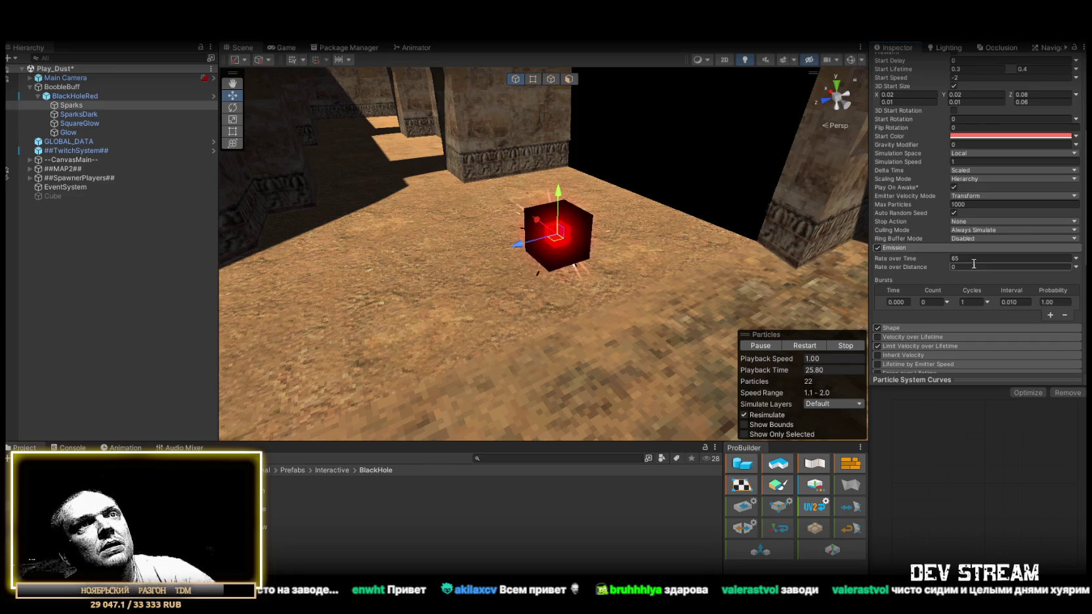
pyautogui.click(918, 248)
pyautogui.click(907, 257)
pyautogui.scroll(-2, 981, 279)
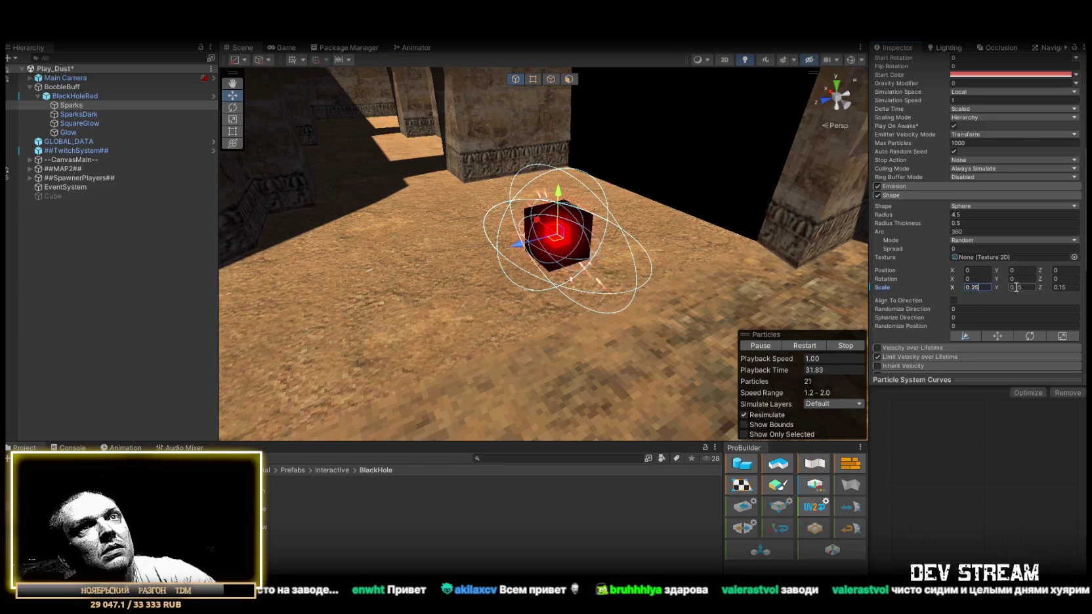
pyautogui.write('0.25')
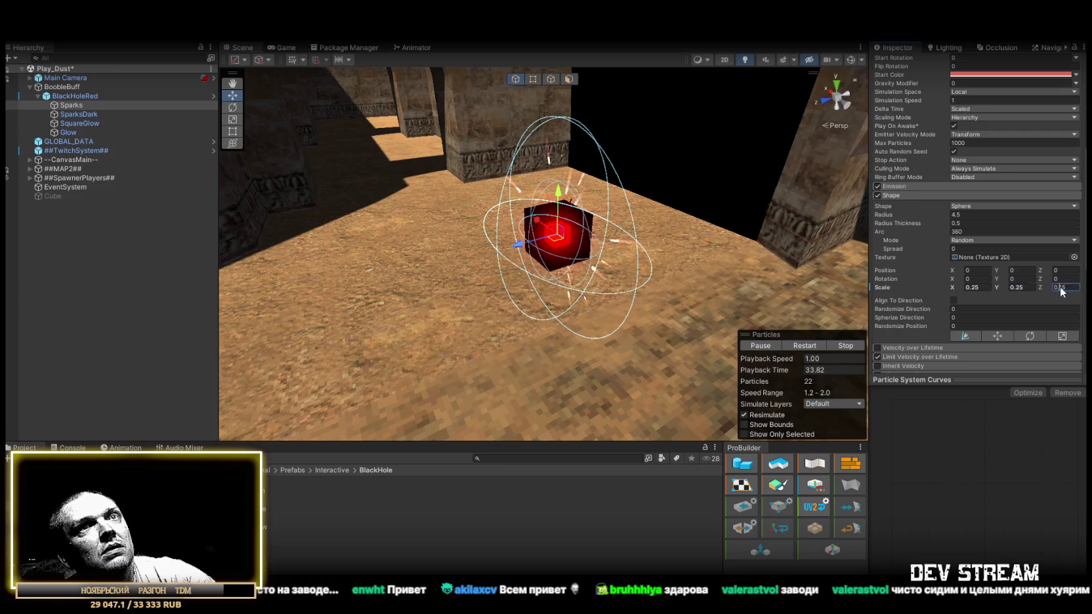
pyautogui.write('0.25')
pyautogui.moveTo(590, 250)
pyautogui.mouseDown()
pyautogui.moveTo(644, 250)
pyautogui.moveTo(585, 234)
pyautogui.mouseUp()
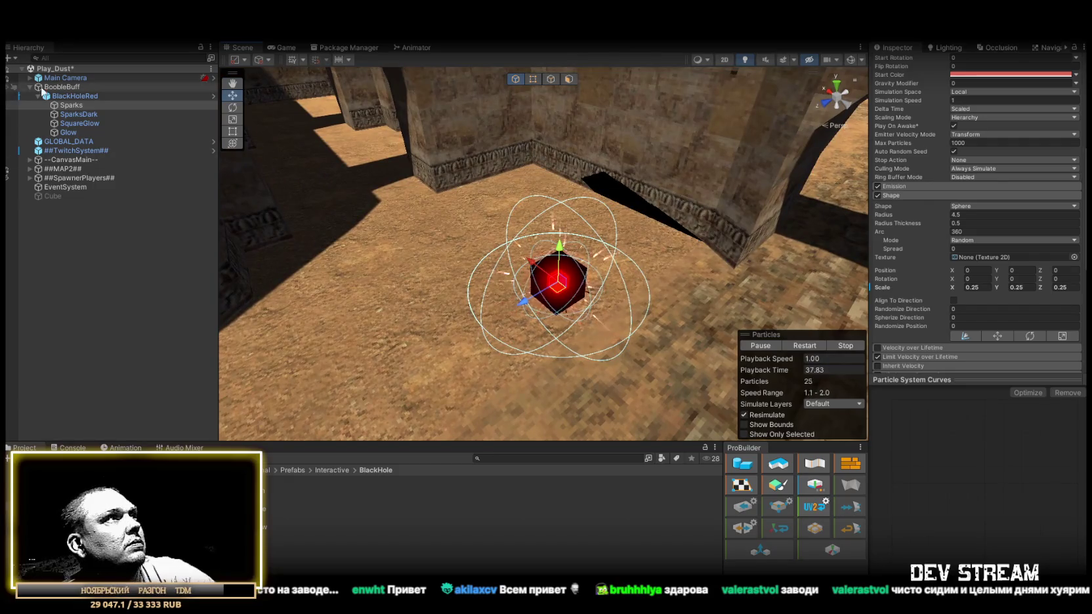
# Set the SparksDark emitter's sphere Shape scale from 0.15 to 0.25 on every axis.
pyautogui.click(94, 114)
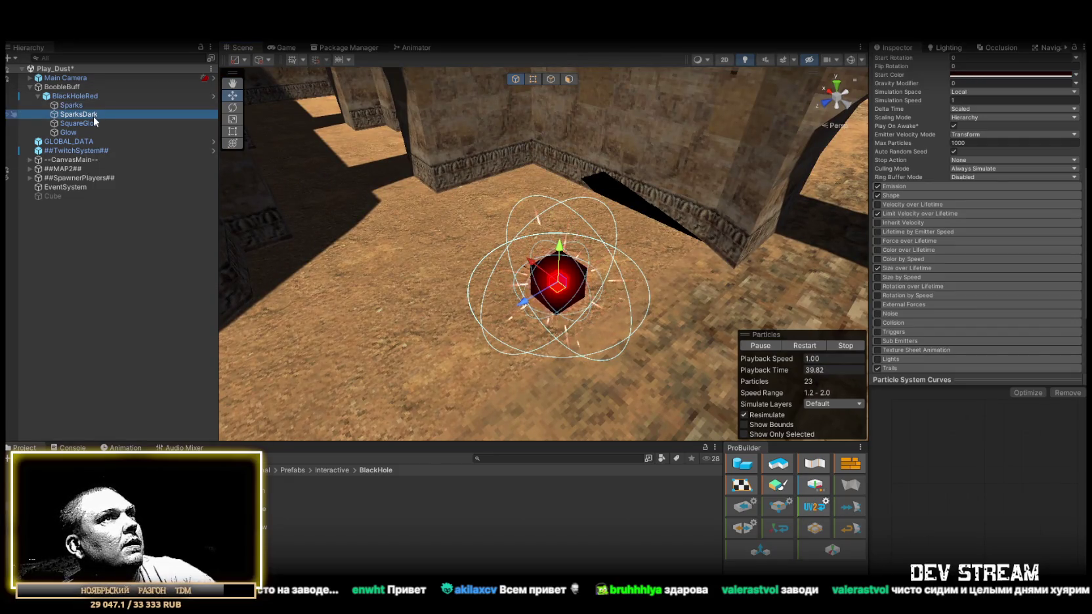
pyautogui.scroll(-3, 935, 185)
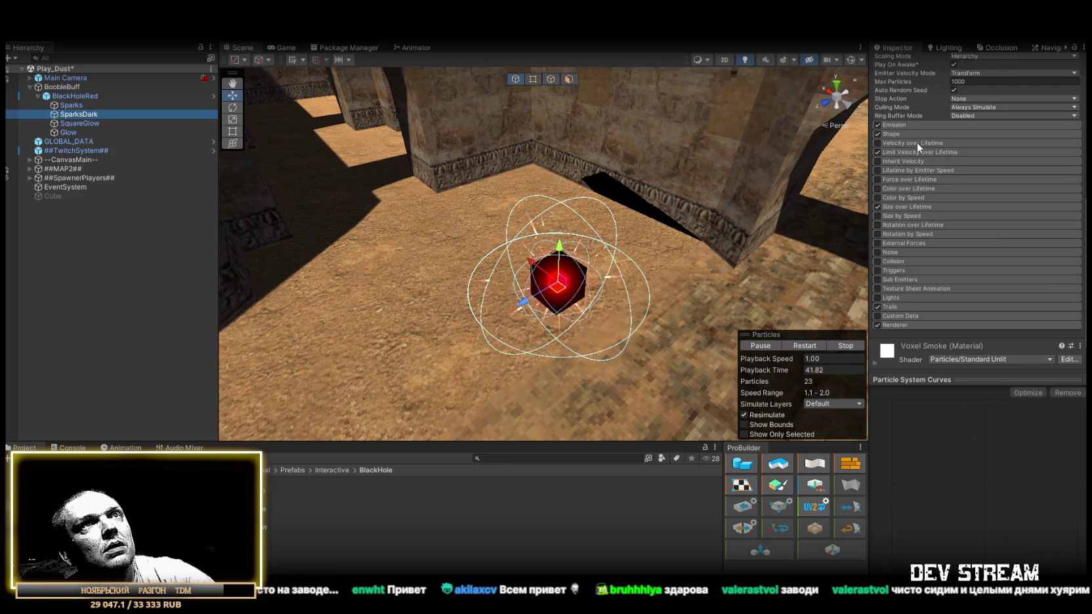
pyautogui.click(904, 133)
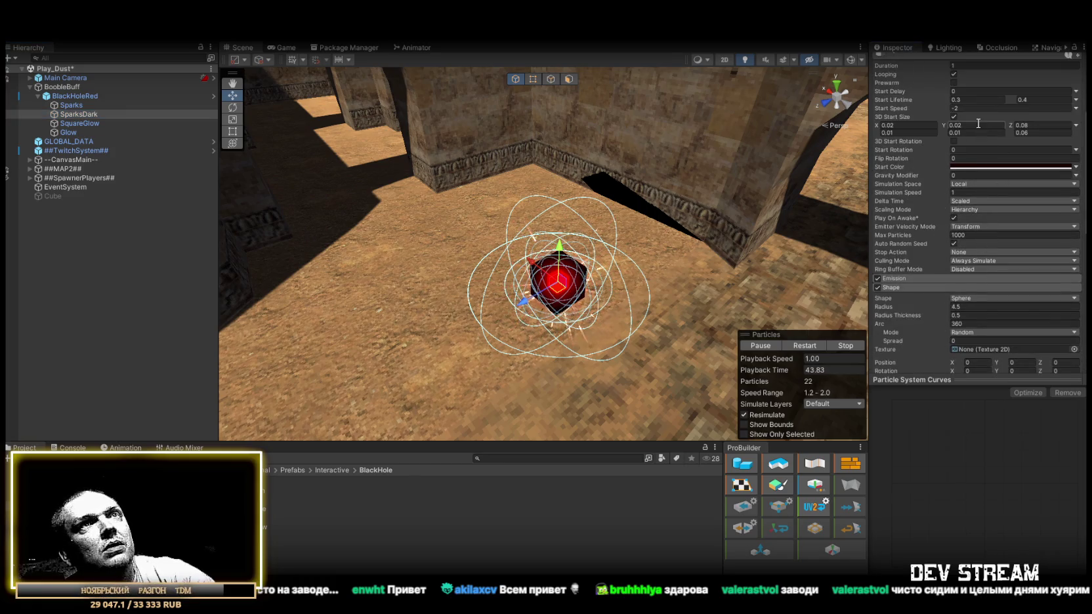
pyautogui.scroll(5, 961, 241)
pyautogui.write('0.25')
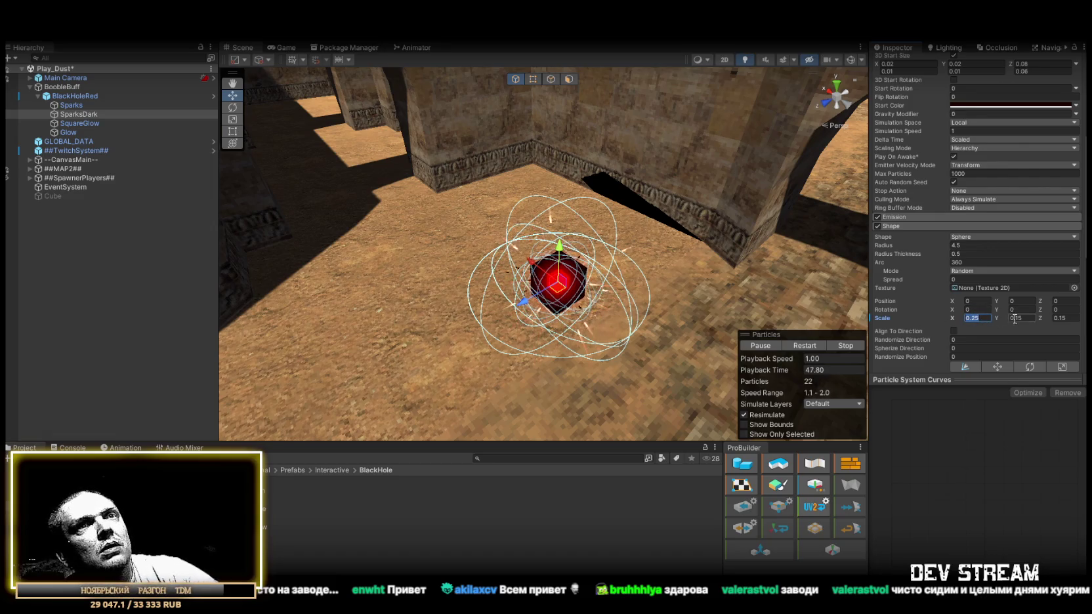
pyautogui.press('Tab')
pyautogui.write('0.25')
pyautogui.press('Tab')
pyautogui.write('0.25')
pyautogui.moveTo(650, 239)
pyautogui.mouseDown()
pyautogui.moveTo(668, 260)
pyautogui.moveTo(659, 245)
pyautogui.mouseUp()
pyautogui.click(87, 123)
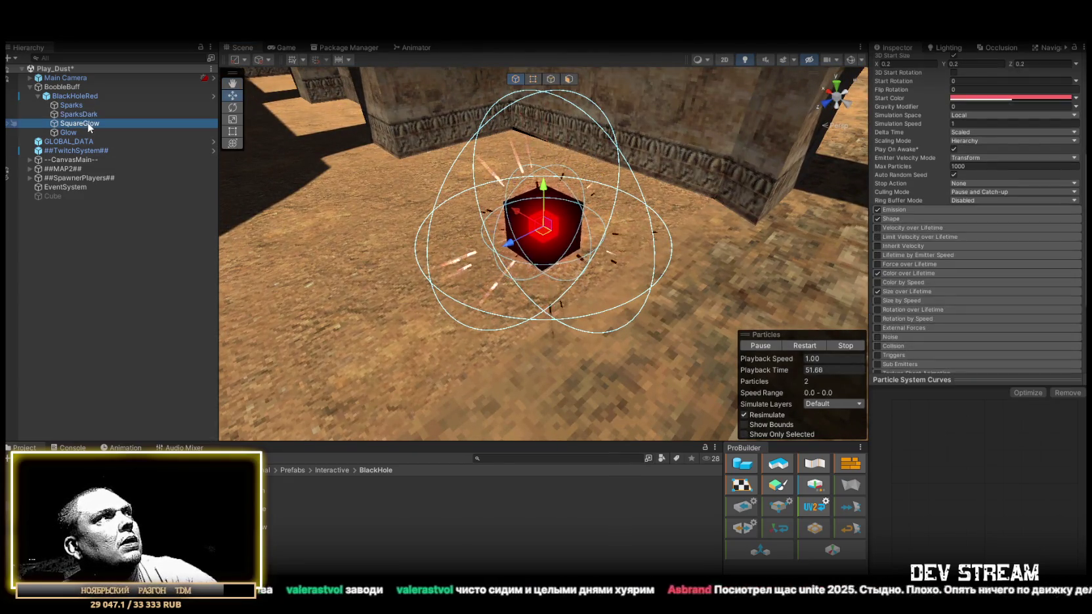
# Enlarge SquareGlow's 3D Start Size on the X, Y and Z axes.
pyautogui.scroll(3, 913, 240)
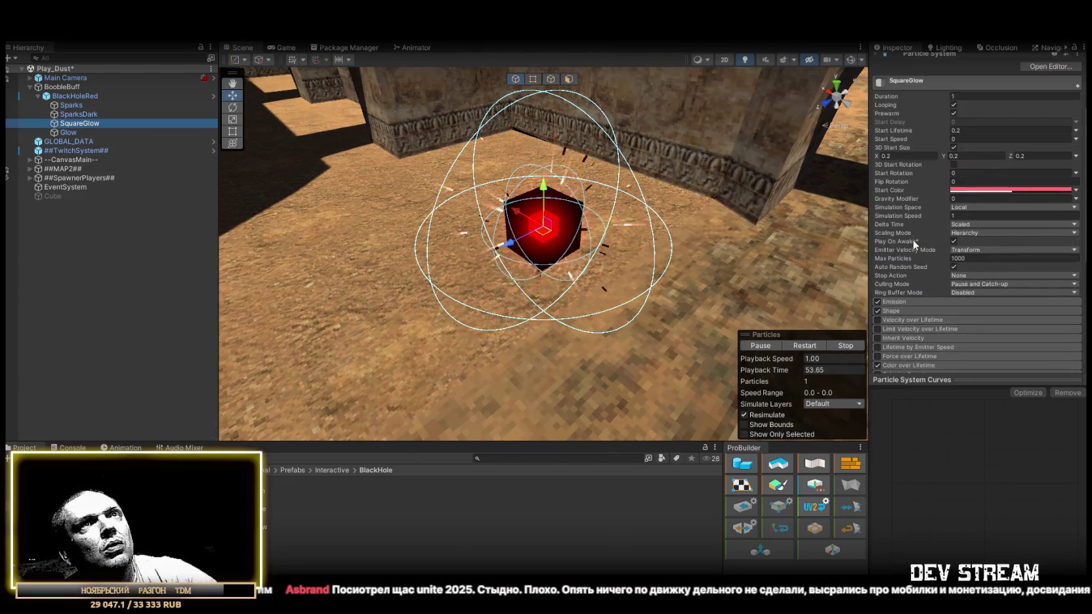
pyautogui.scroll(-4, 906, 269)
pyautogui.click(903, 188)
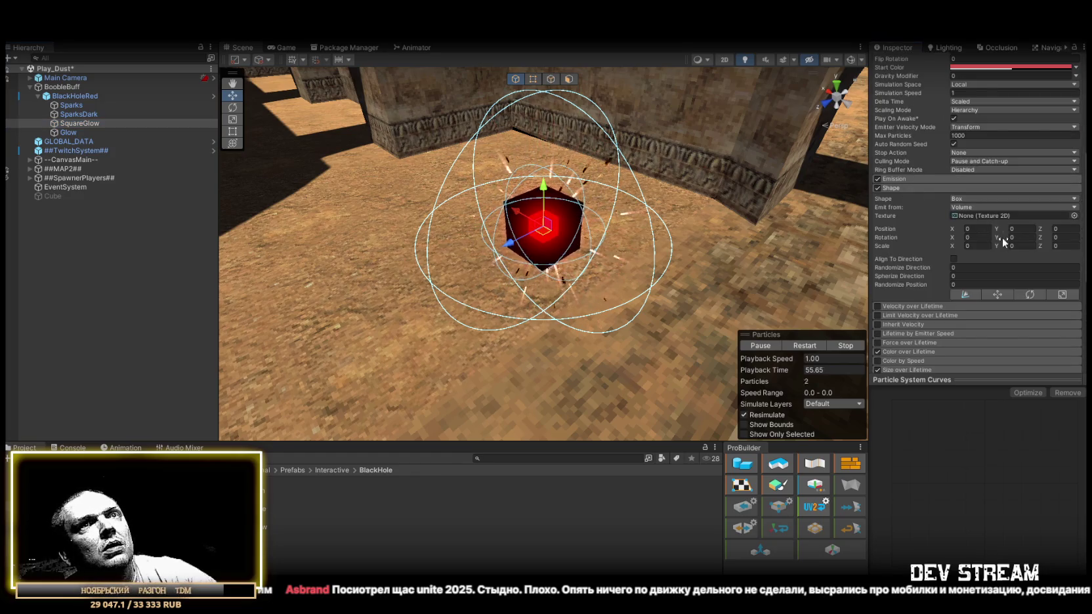
pyautogui.scroll(7, 977, 246)
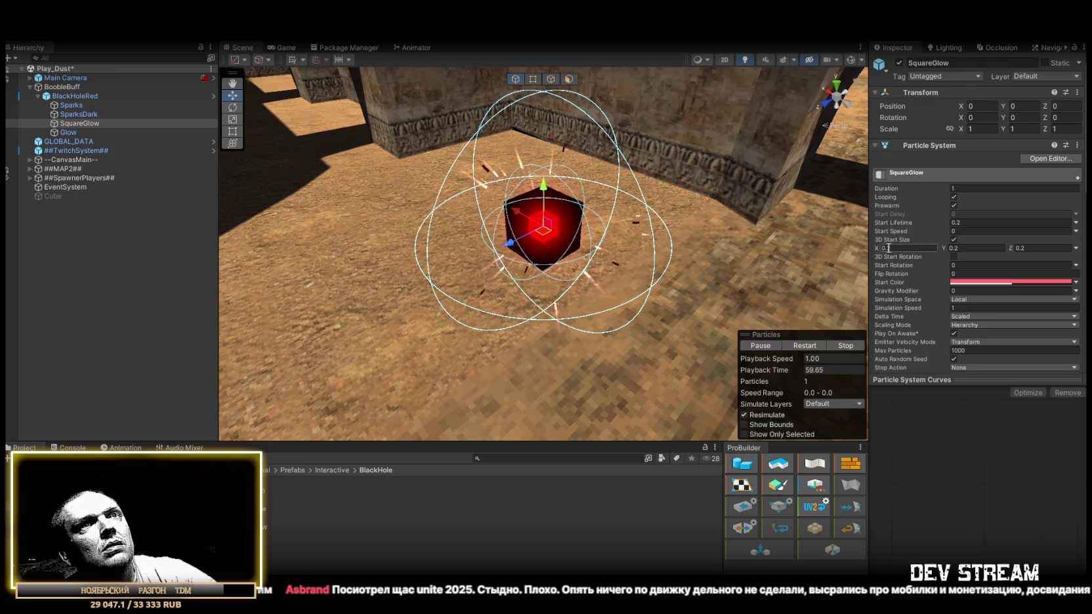
pyautogui.write('0.5')
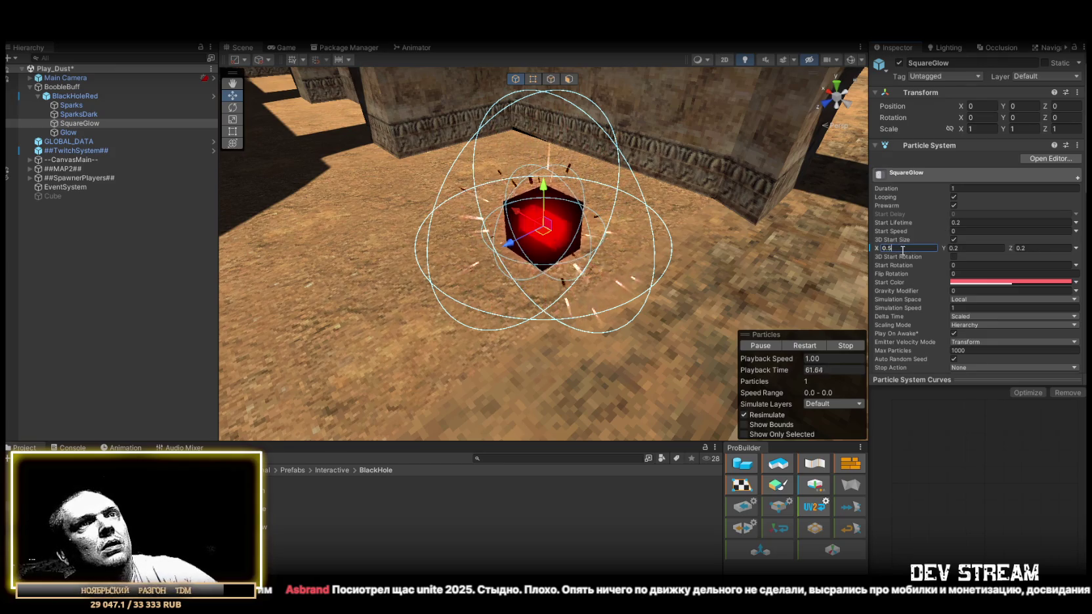
pyautogui.click(967, 249)
pyautogui.write('0.5')
pyautogui.press('Tab')
pyautogui.write('0.5')
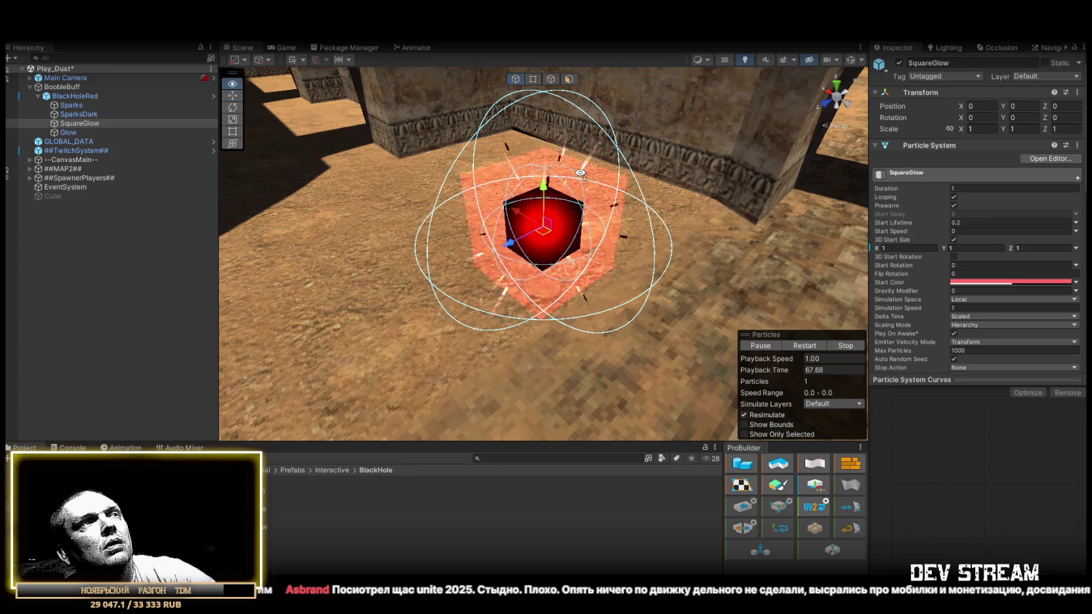
# Expand SquareGlow's Renderer module to change its particle mesh.
pyautogui.moveTo(580, 173); pyautogui.dragTo(610, 184)
pyautogui.scroll(-10, 917, 270)
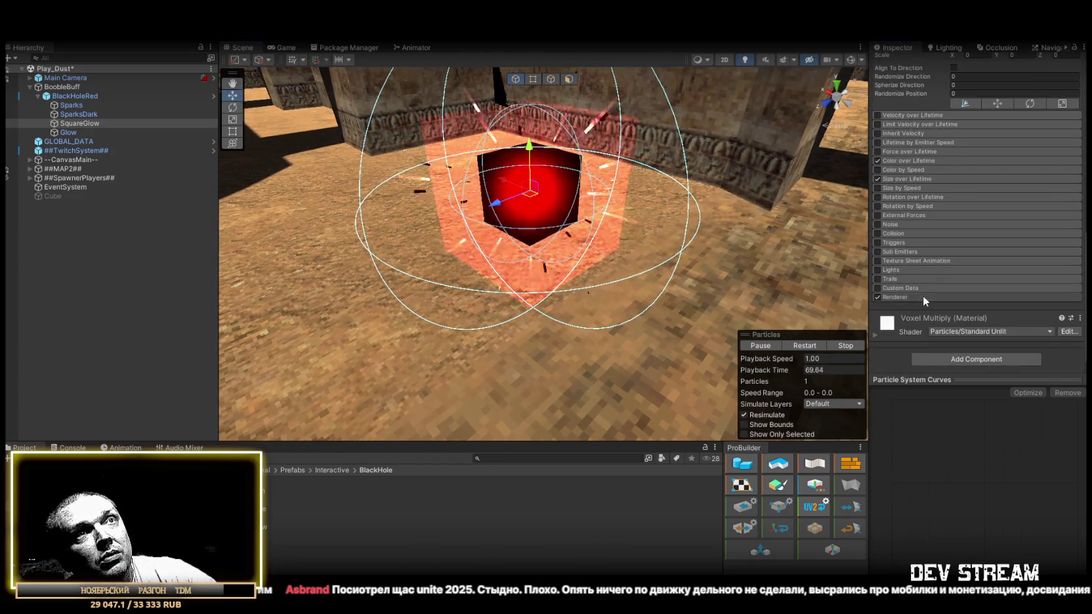
pyautogui.click(923, 297)
pyautogui.click(1075, 325)
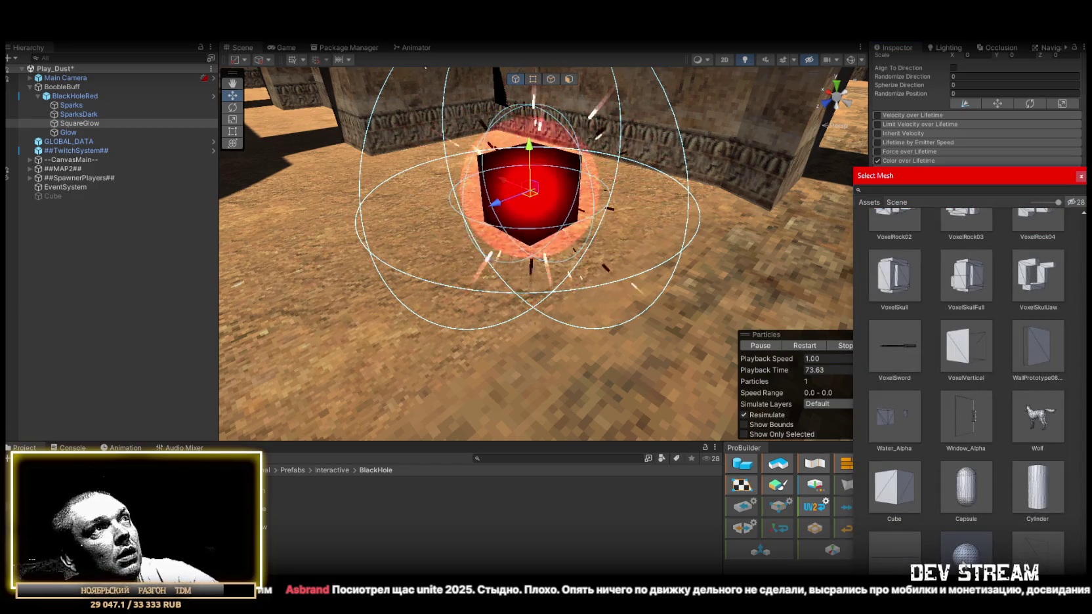
# Browse the mesh picker for SquareGlow, trying FX_Sphere as its particle mesh.
pyautogui.scroll(5, 988, 535)
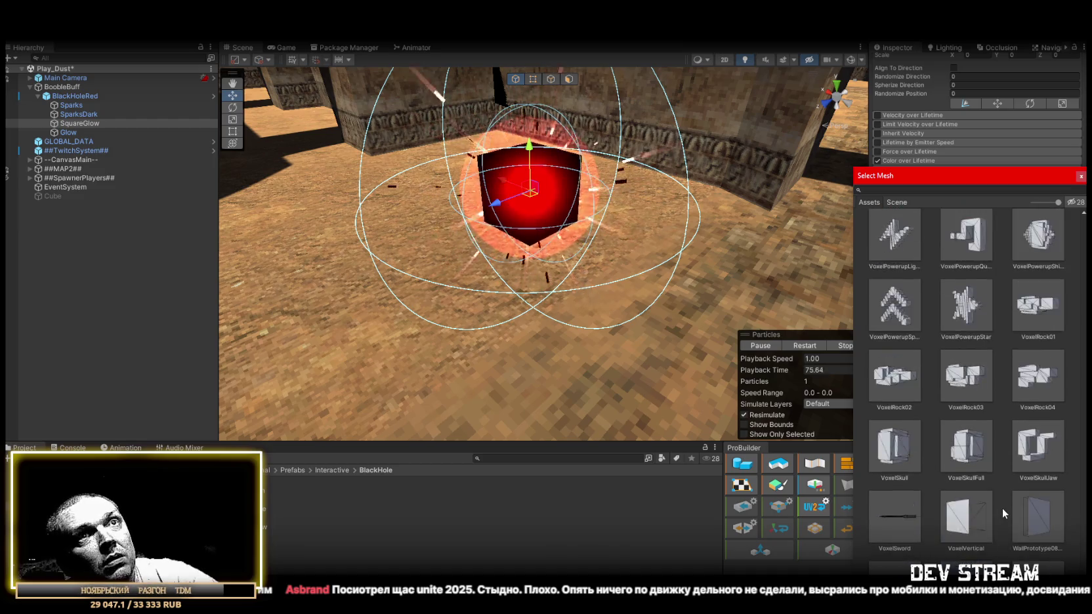
pyautogui.scroll(5, 1004, 508)
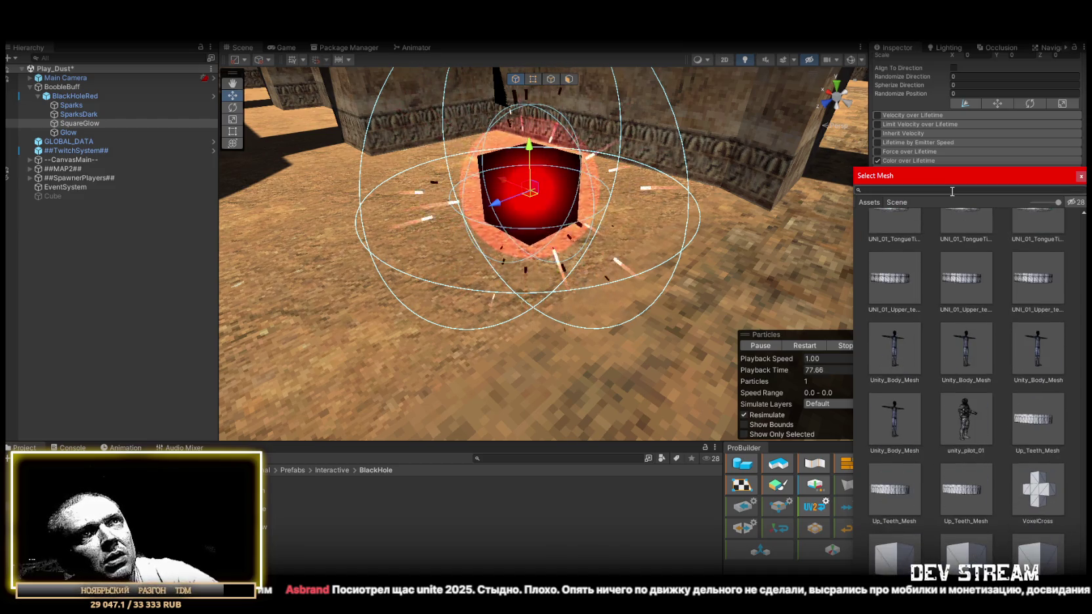
pyautogui.write('sp')
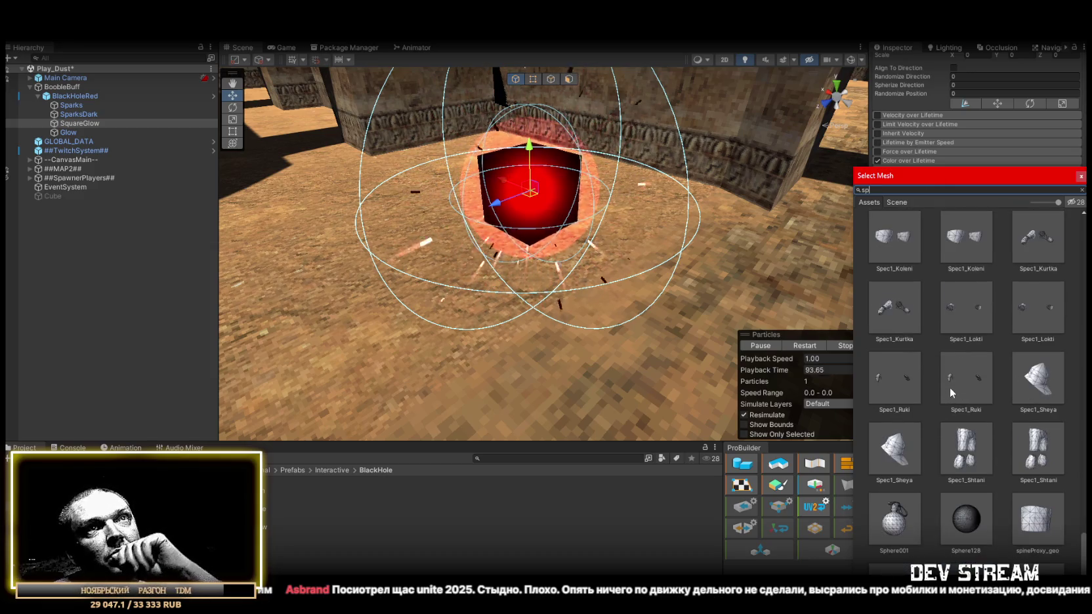
pyautogui.scroll(5, 950, 387)
pyautogui.scroll(5, 950, 386)
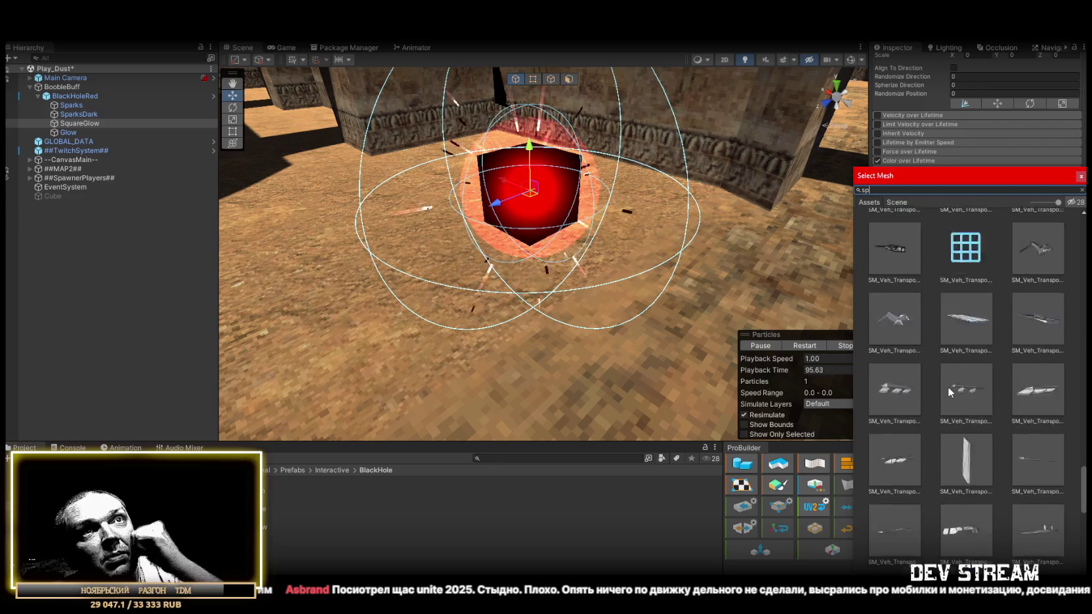
pyautogui.scroll(8, 938, 382)
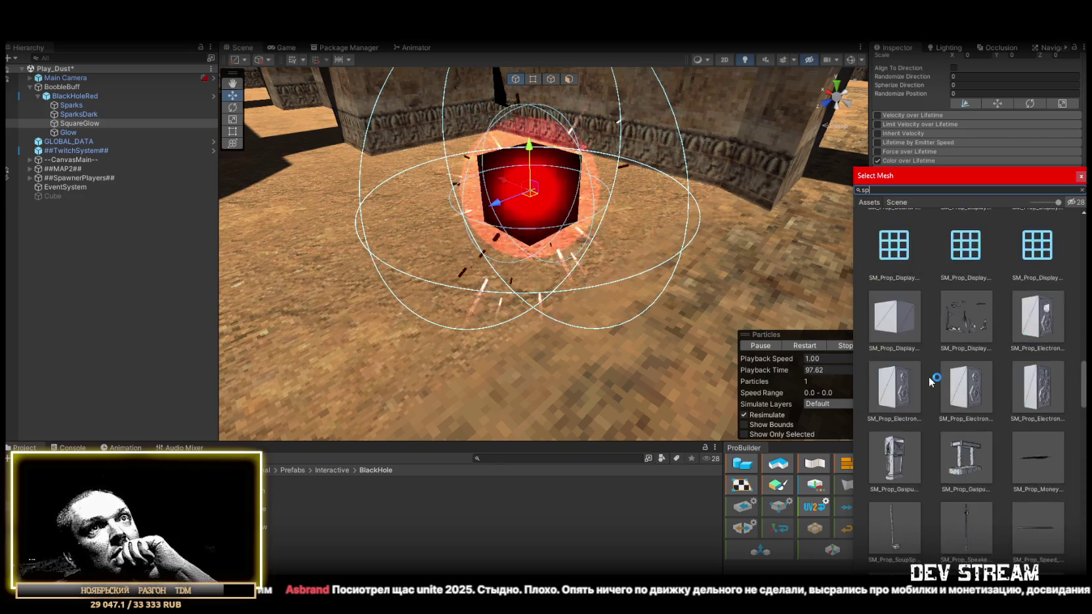
pyautogui.scroll(5, 932, 379)
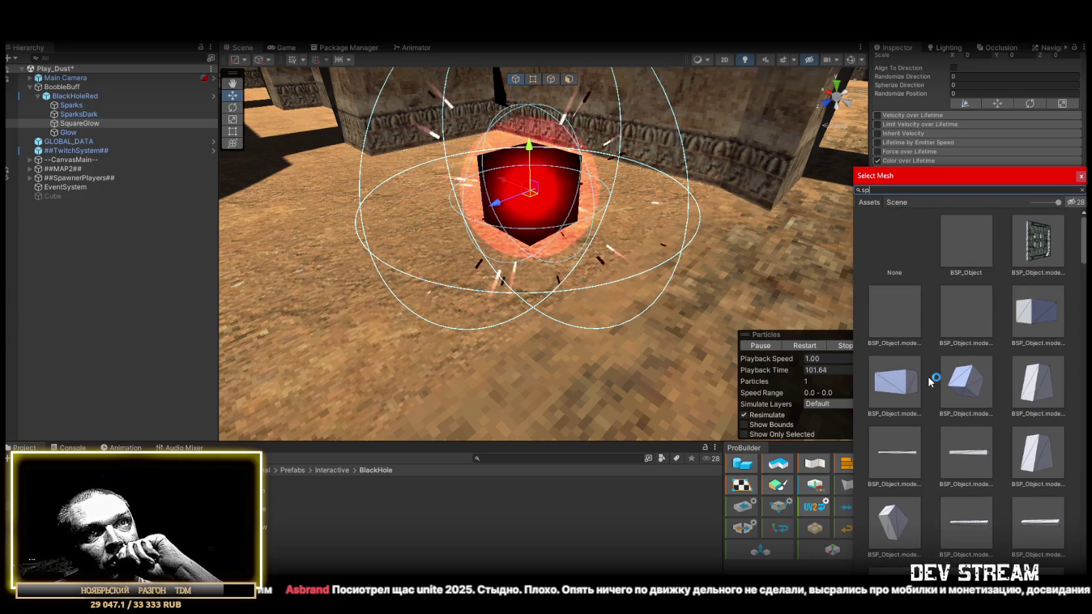
pyautogui.scroll(-10, 928, 376)
pyautogui.scroll(-6, 927, 378)
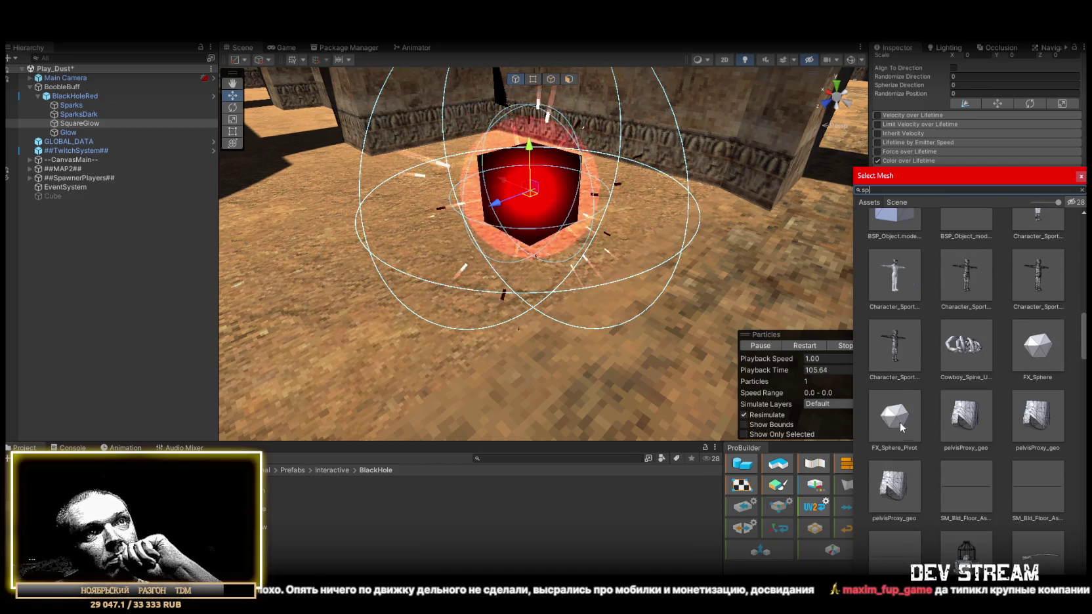
pyautogui.click(1037, 346)
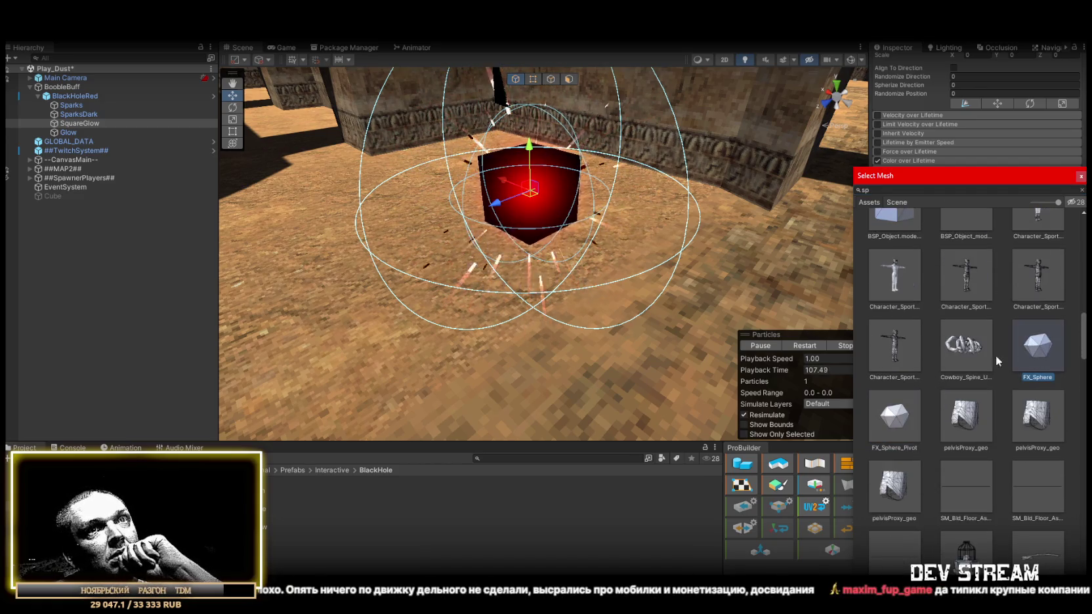
pyautogui.scroll(-10, 919, 420)
pyautogui.scroll(-15, 935, 430)
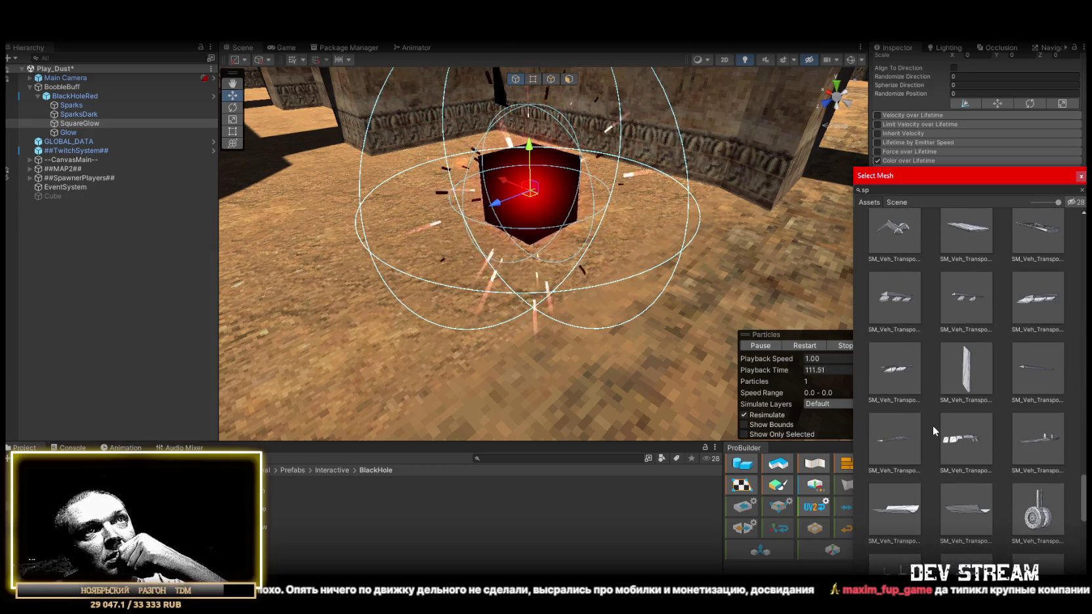
# Search 'sphe' and set SquareGlow's particle mesh to Sphere.
pyautogui.click(890, 189)
pyautogui.write('sphe')
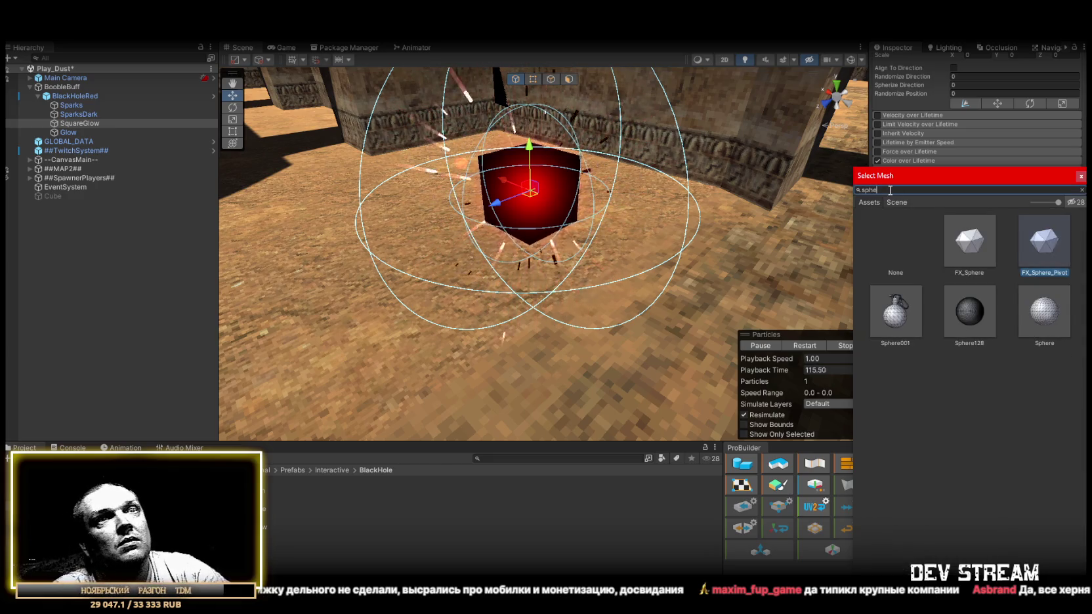
pyautogui.click(891, 319)
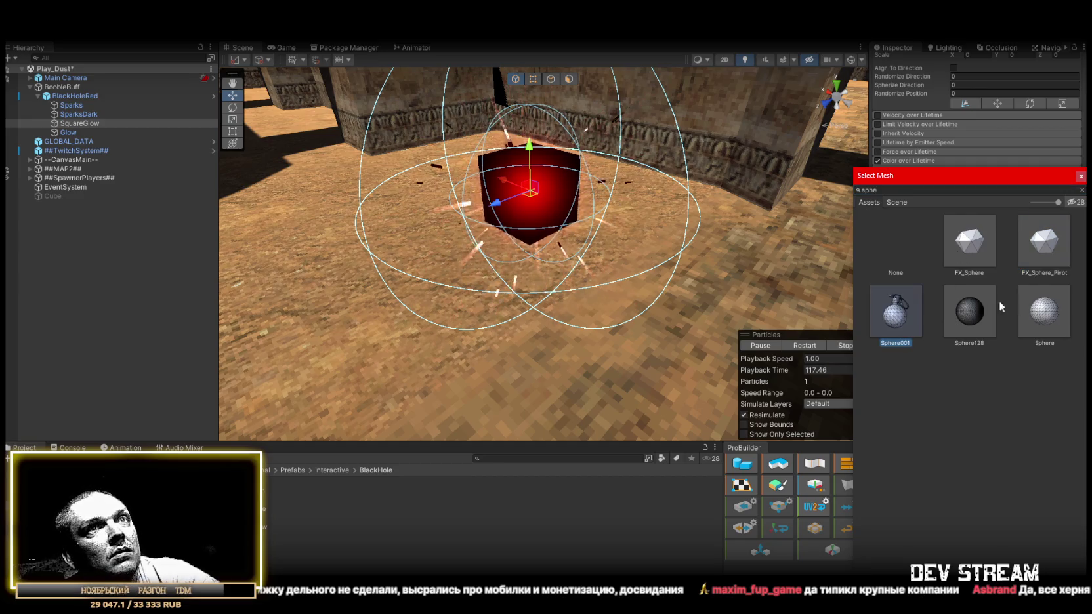
pyautogui.click(1044, 306)
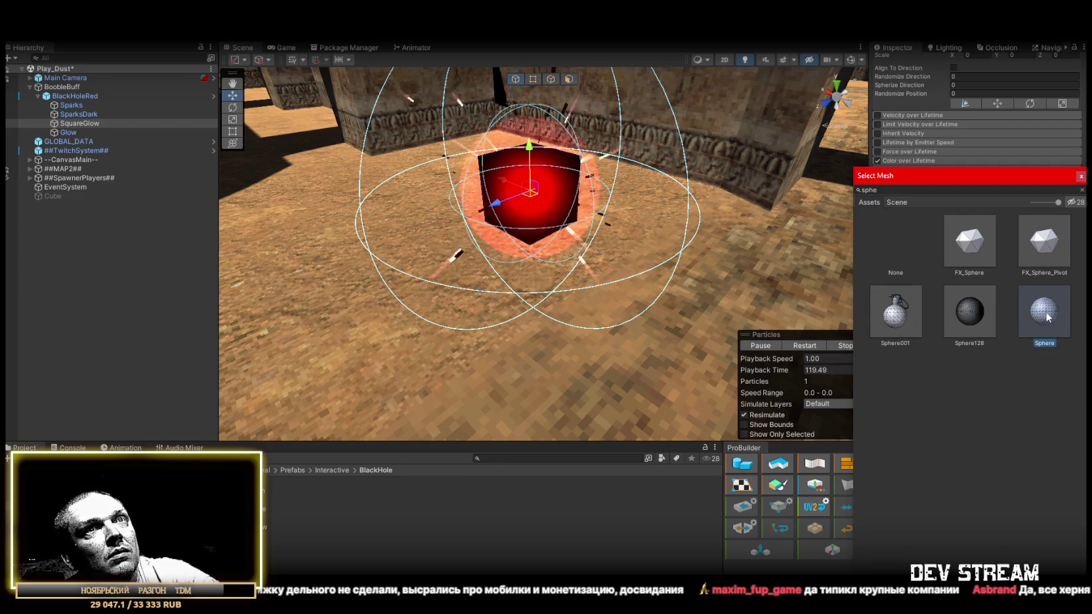
pyautogui.doubleClick(1047, 314)
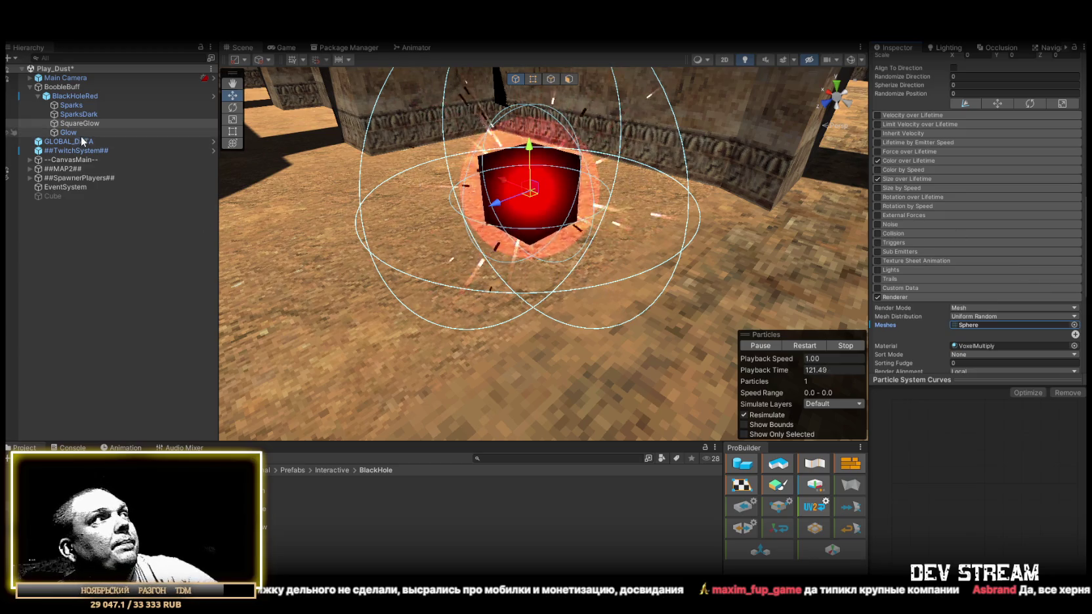
# Give BlackHoleRed's particle renderer the Sphere mesh instead of the cube.
pyautogui.click(92, 115)
pyautogui.click(75, 96)
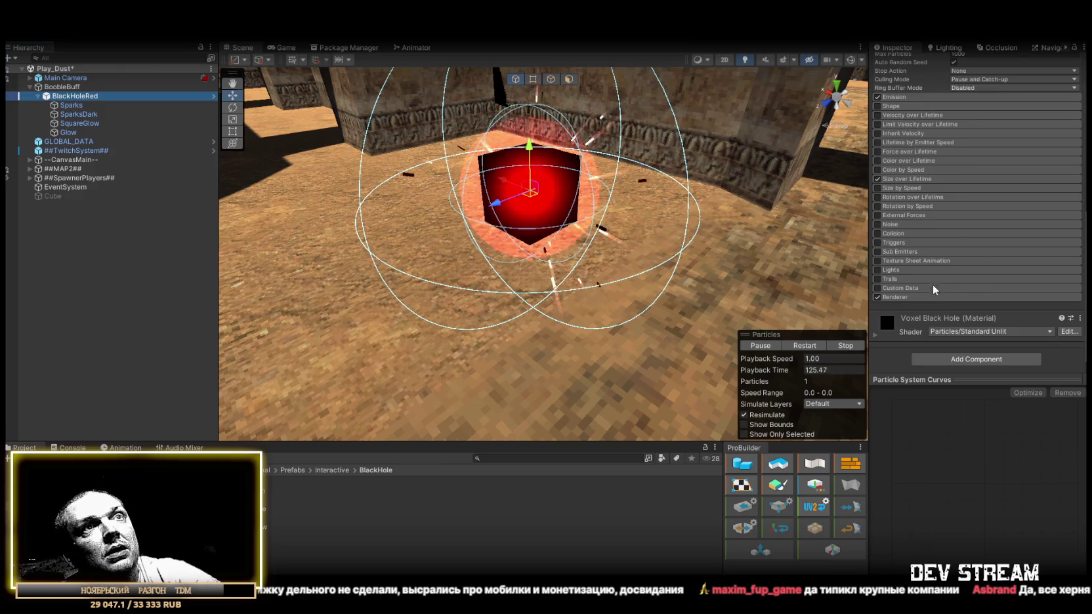
pyautogui.click(954, 296)
pyautogui.click(1073, 325)
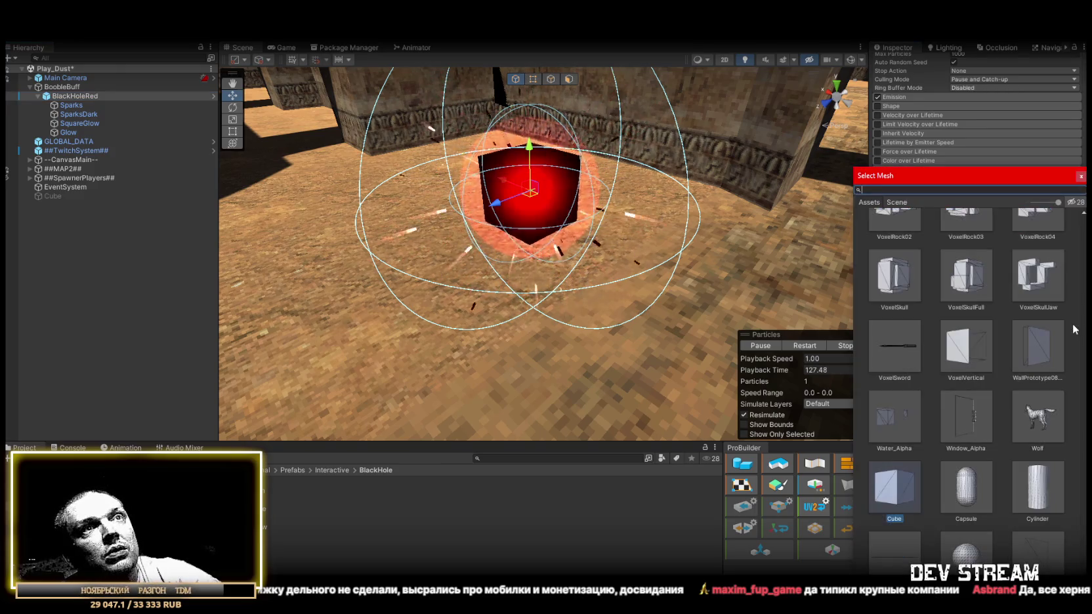
pyautogui.write('sph')
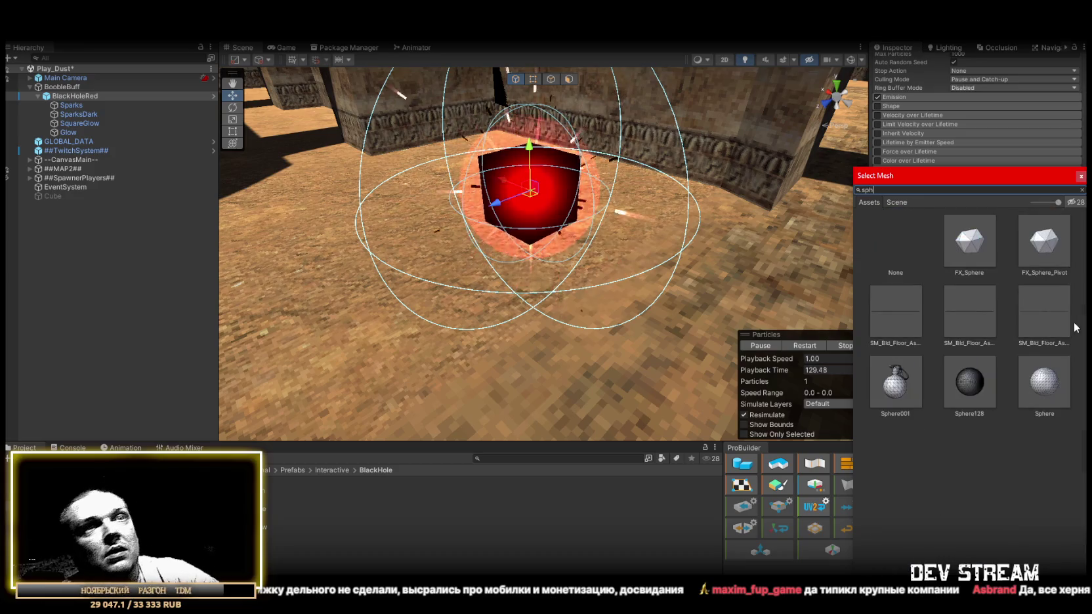
pyautogui.click(1046, 384)
pyautogui.doubleClick(1047, 382)
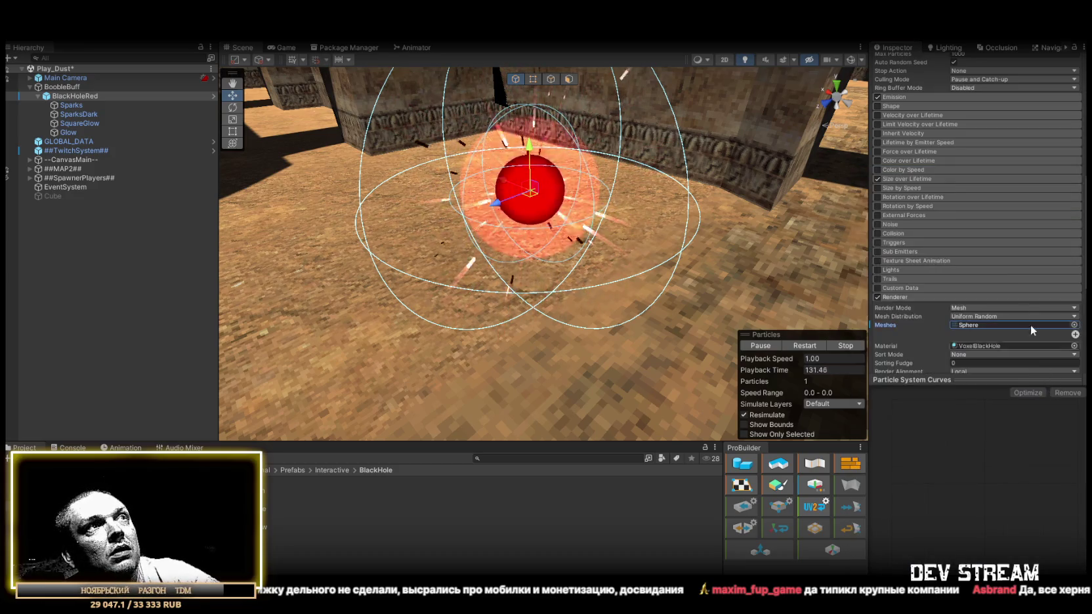
# Set BlackHoleRed's 3D Start Size to 0.8 on X, Y and Z.
pyautogui.scroll(10, 1022, 295)
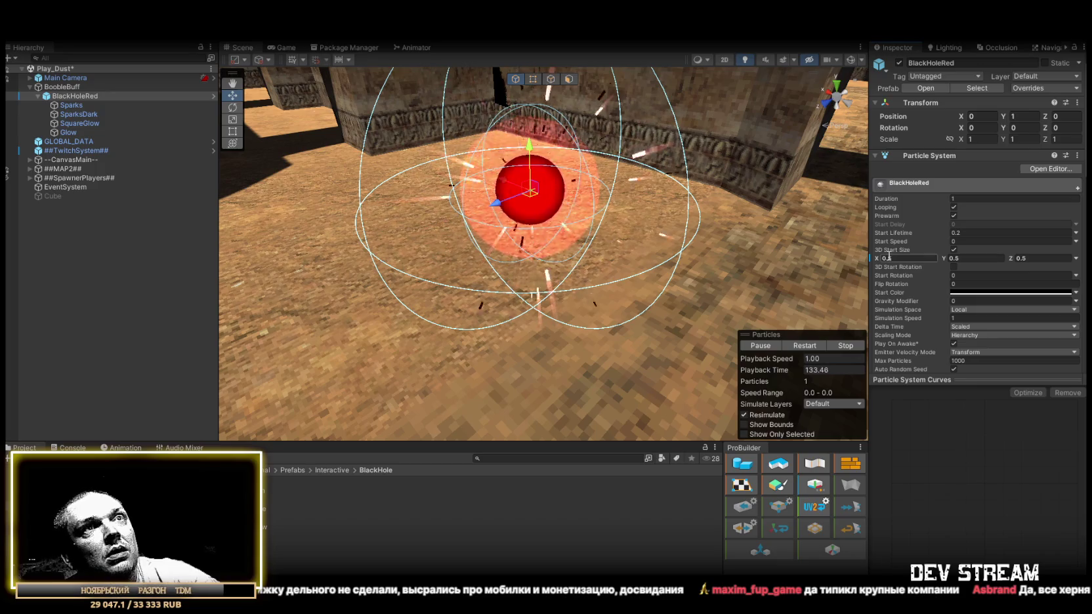
pyautogui.write('0.1')
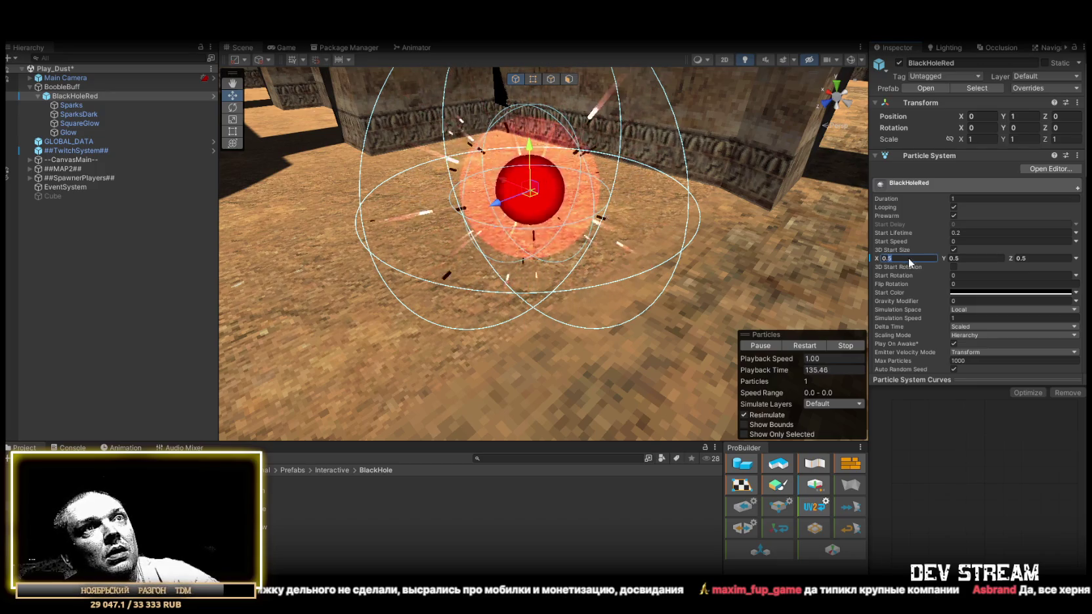
pyautogui.press('BackSpace')
pyautogui.write('8')
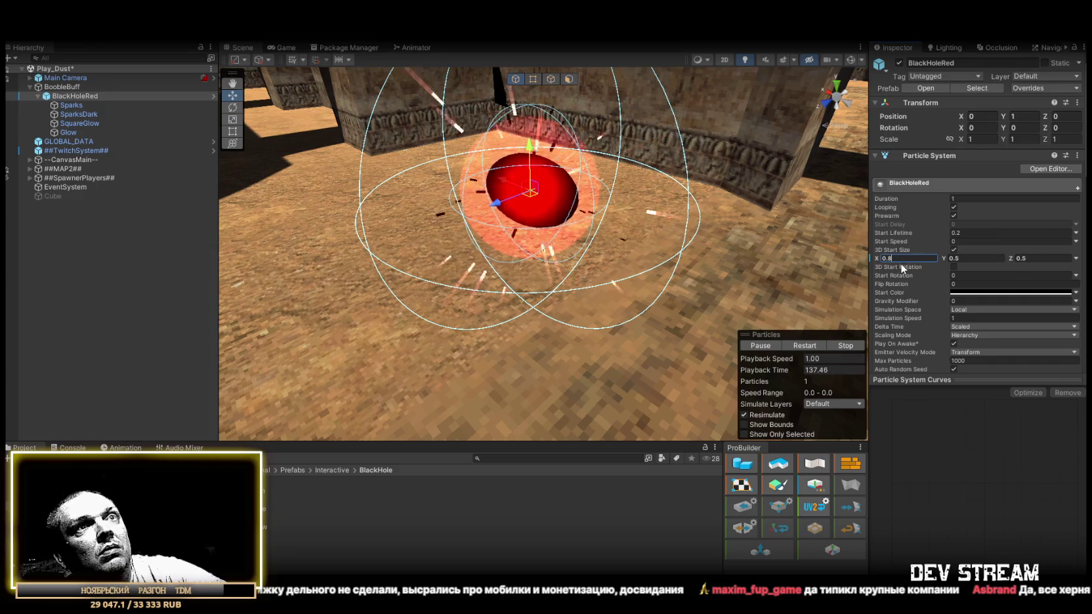
pyautogui.click(971, 258)
pyautogui.write('0.8')
pyautogui.click(1037, 259)
pyautogui.write('0.8')
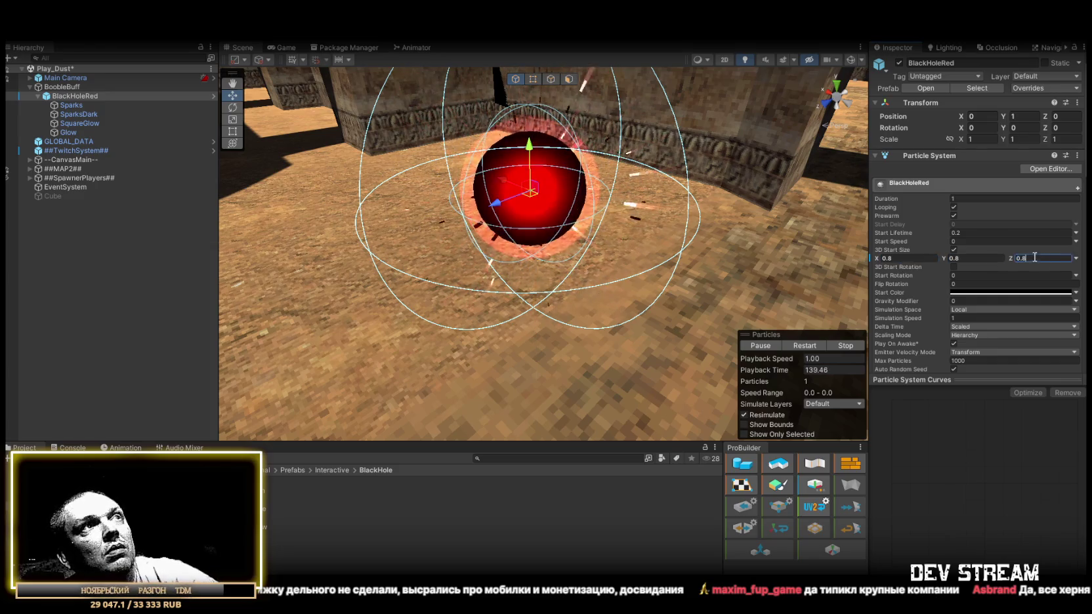
pyautogui.moveTo(634, 216); pyautogui.dragTo(614, 197)
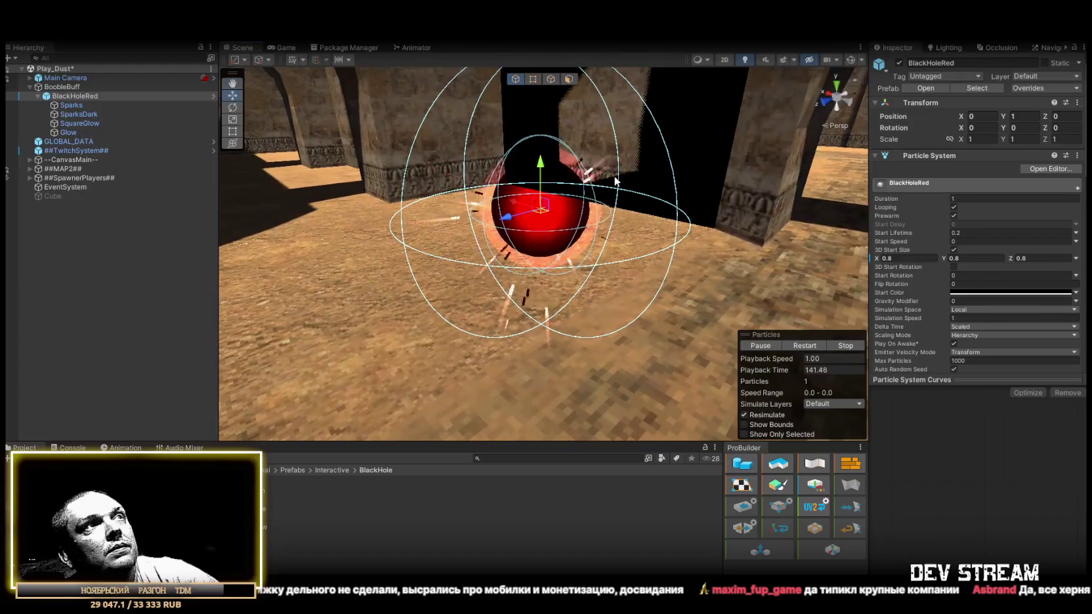
pyautogui.click(72, 105)
# Set the Glow particles' Start Size to 2 and replay the preview.
pyautogui.click(76, 114)
pyautogui.click(85, 123)
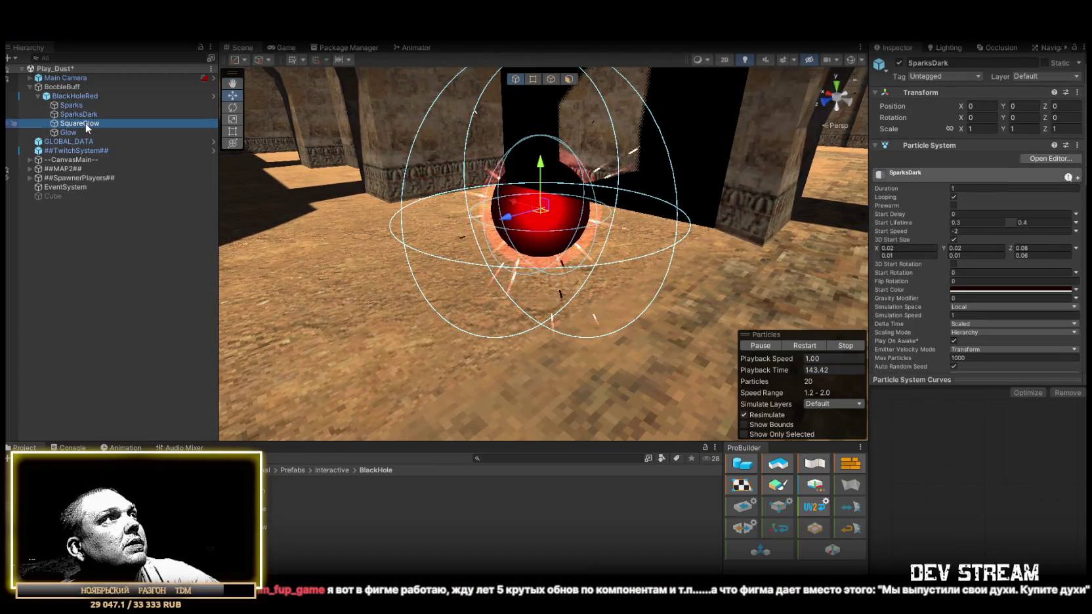
pyautogui.scroll(-5, 900, 255)
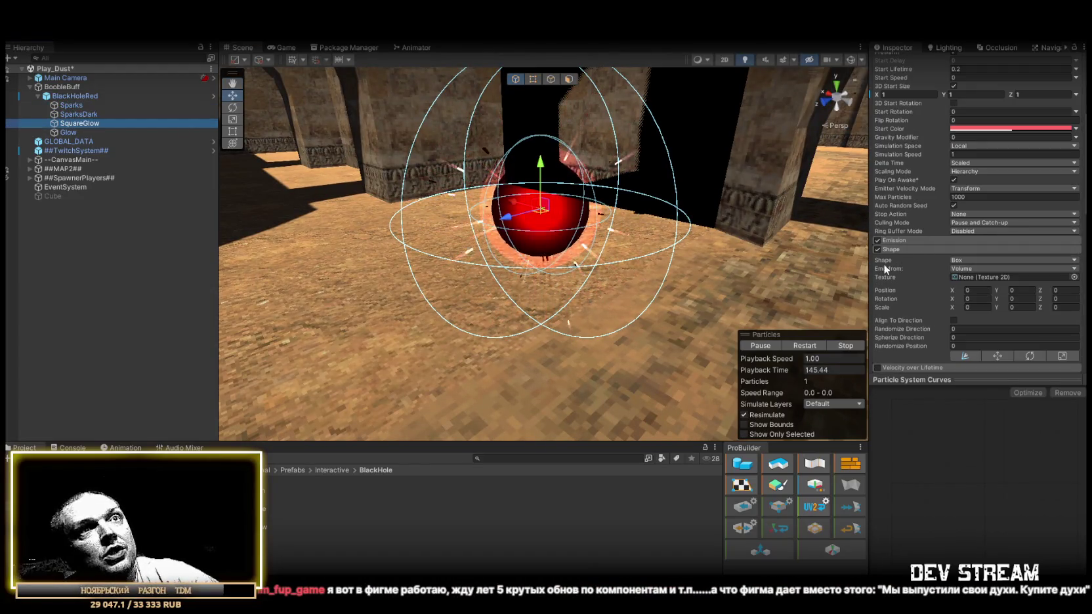
pyautogui.click(66, 131)
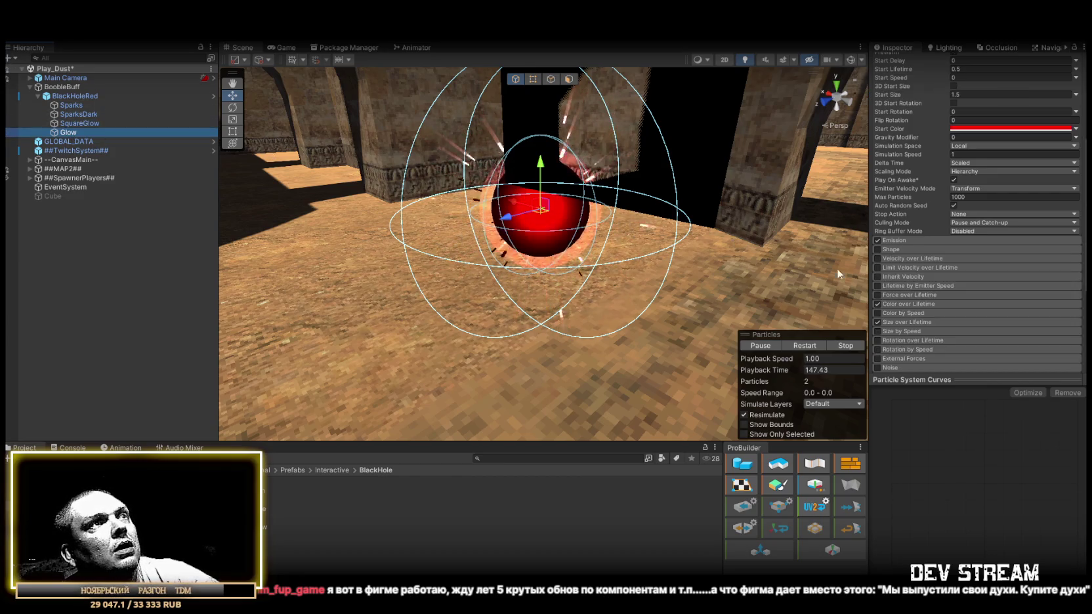
pyautogui.scroll(5, 1013, 282)
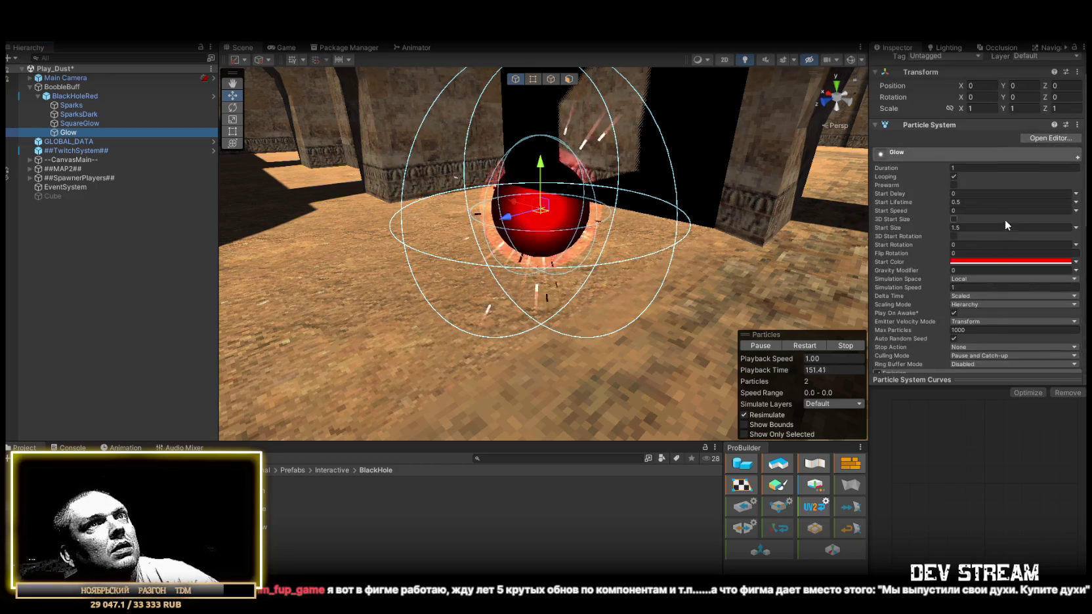
pyautogui.doubleClick(974, 227)
pyautogui.write('3')
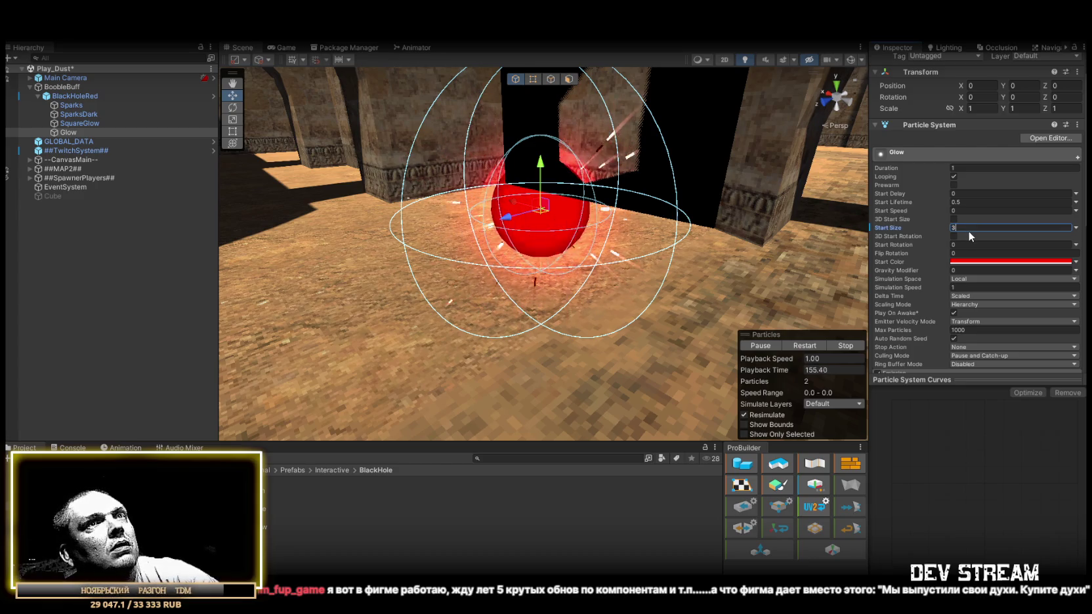
pyautogui.press('Escape')
pyautogui.write('2')
pyautogui.click(800, 348)
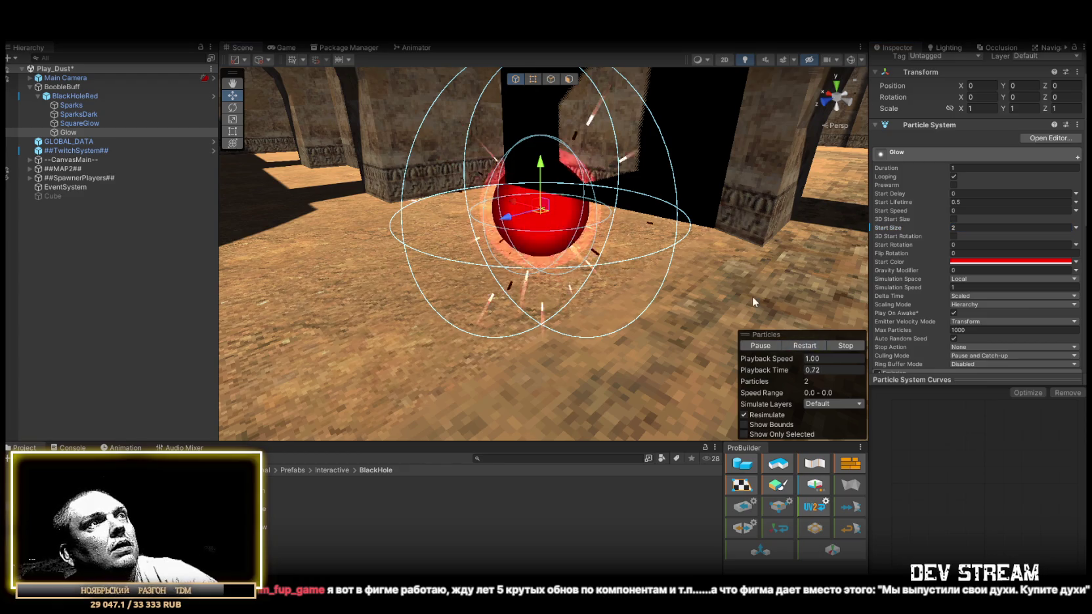
pyautogui.moveTo(753, 297)
pyautogui.mouseDown()
pyautogui.moveTo(382, 126)
pyautogui.moveTo(230, 229)
pyautogui.moveTo(131, 151)
pyautogui.mouseUp()
# Set SquareGlow's 3D Start Size Y to 2 to stretch the glow vertically.
pyautogui.click(88, 124)
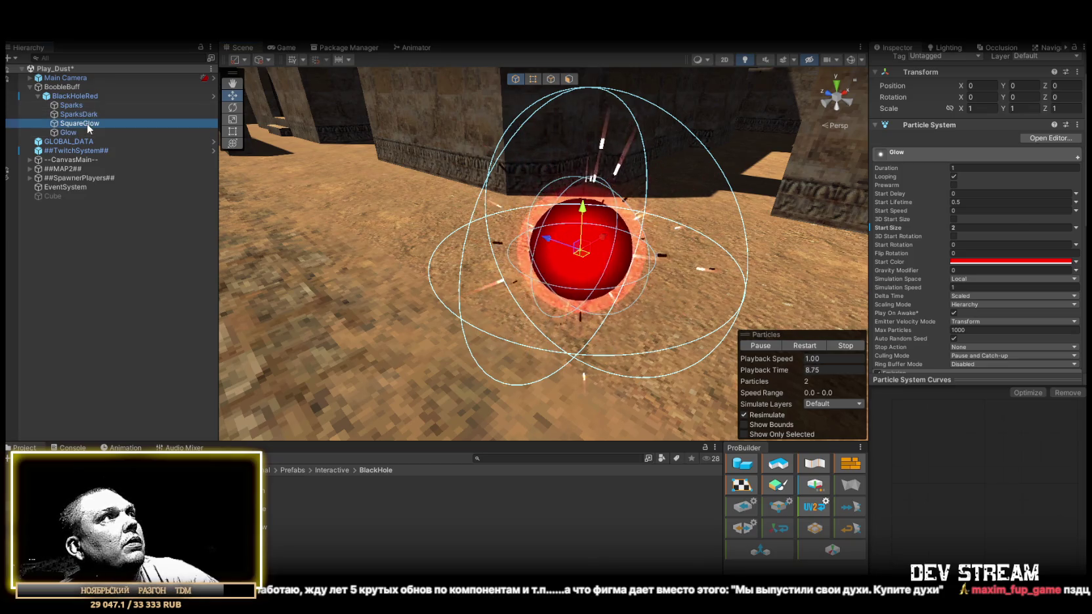
pyautogui.scroll(-10, 996, 273)
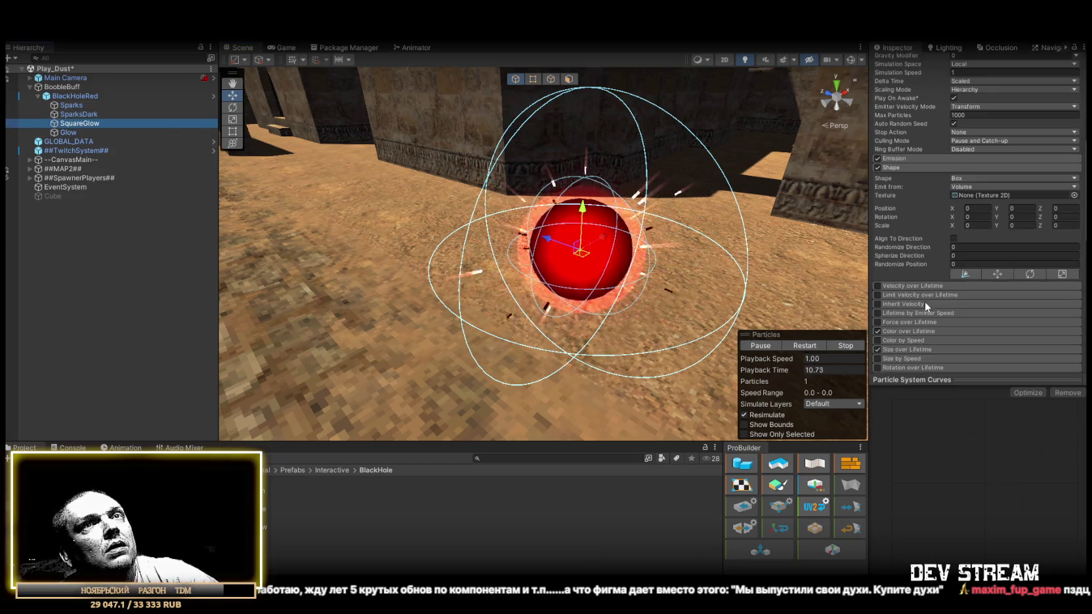
pyautogui.scroll(3, 945, 196)
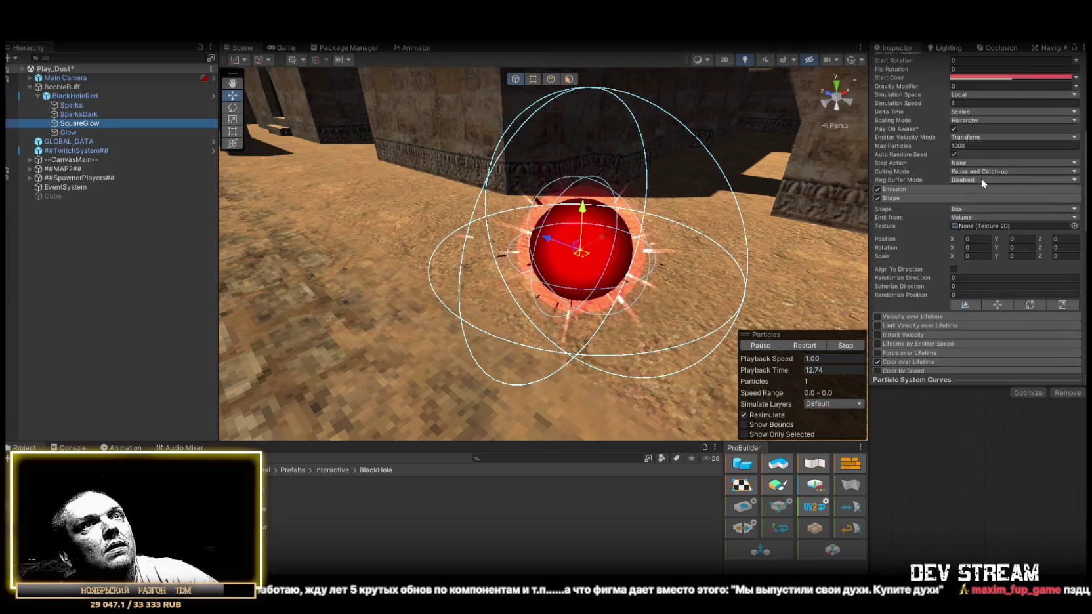
pyautogui.scroll(4, 999, 213)
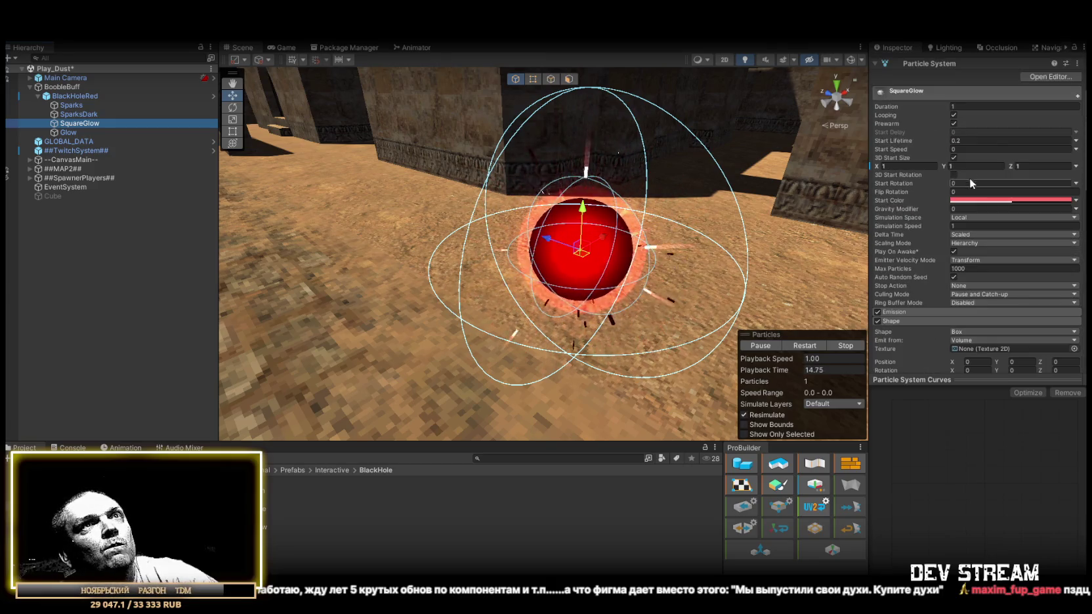
pyautogui.click(973, 165)
pyautogui.write('2')
pyautogui.moveTo(696, 223); pyautogui.dragTo(777, 228)
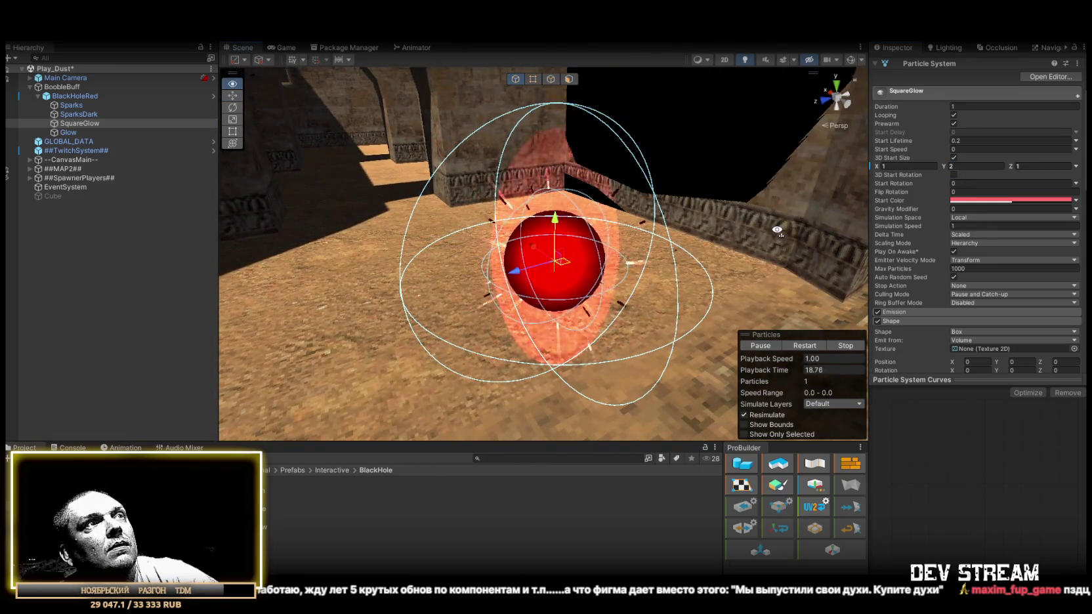
pyautogui.moveTo(771, 218); pyautogui.dragTo(559, 333)
pyautogui.click(62, 86)
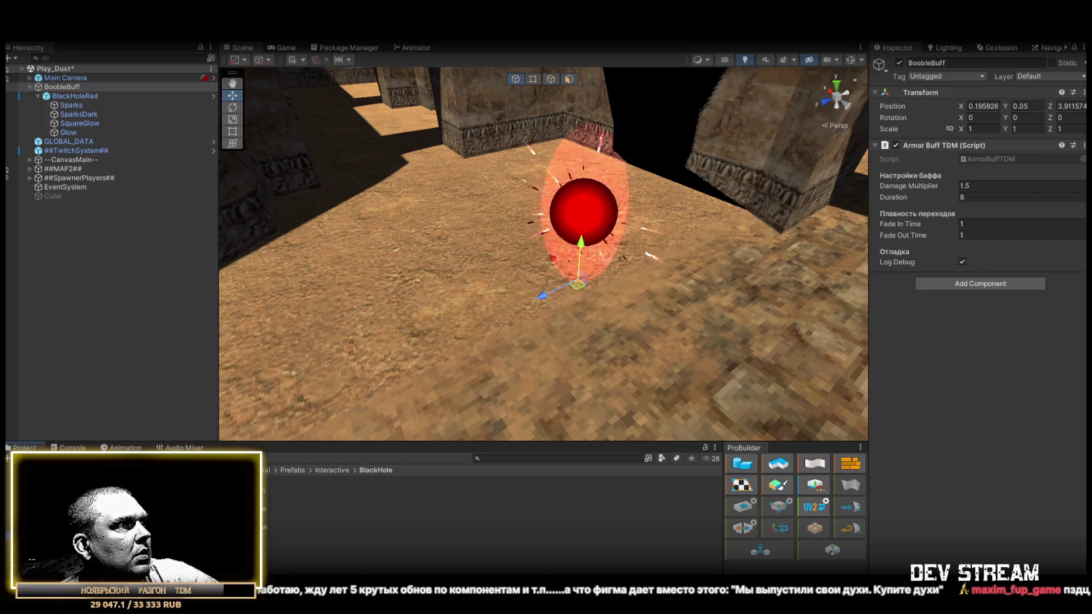
# Place a TRCchaters character under BoobleBuff to compare sizes, then delete it.
pyautogui.click(272, 481)
pyautogui.moveTo(272, 481)
pyautogui.mouseDown()
pyautogui.moveTo(66, 111)
pyautogui.moveTo(69, 97)
pyautogui.moveTo(66, 141)
pyautogui.mouseUp()
pyautogui.moveTo(551, 223)
pyautogui.mouseDown()
pyautogui.moveTo(567, 204)
pyautogui.moveTo(696, 234)
pyautogui.moveTo(593, 237)
pyautogui.mouseUp()
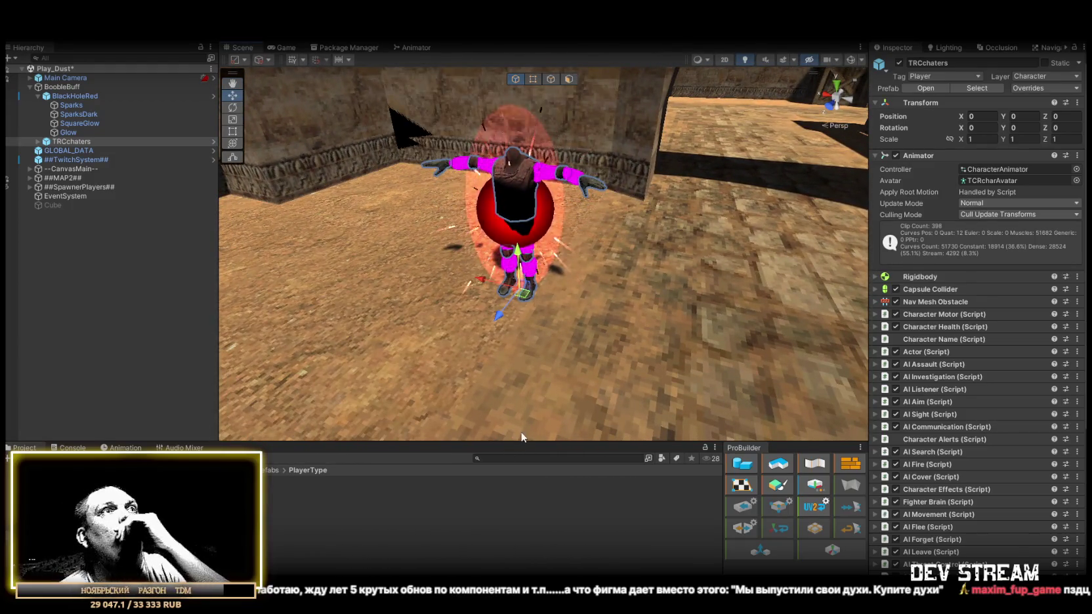
pyautogui.moveTo(545, 242)
pyautogui.mouseDown()
pyautogui.moveTo(631, 272)
pyautogui.moveTo(483, 138)
pyautogui.moveTo(691, 194)
pyautogui.moveTo(282, 116)
pyautogui.mouseUp()
pyautogui.click(63, 142)
pyautogui.press('Delete')
# Set BoobleBuff's Transform Position X and Z to 0.
pyautogui.click(37, 96)
pyautogui.click(60, 88)
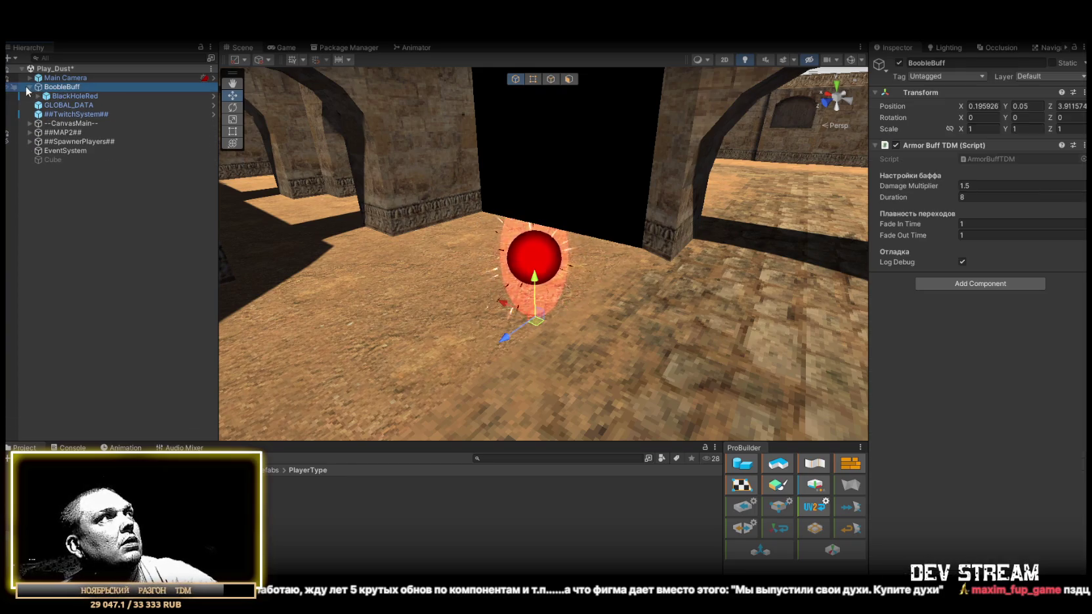
pyautogui.click(30, 88)
pyautogui.click(983, 107)
pyautogui.write('0')
pyautogui.click(1068, 106)
pyautogui.write('0')
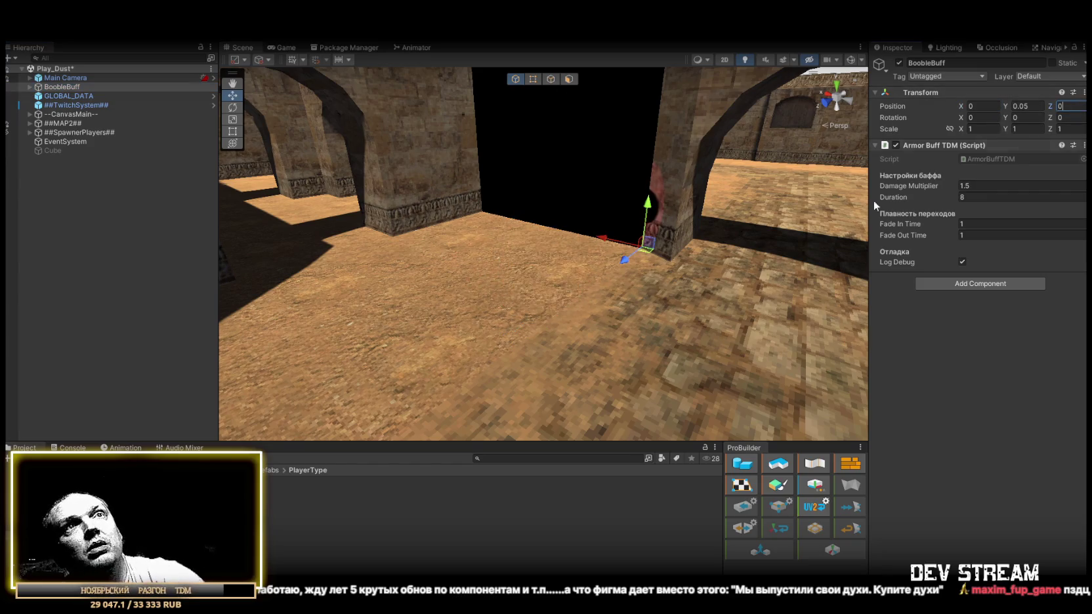
pyautogui.moveTo(557, 342)
pyautogui.keyDown('alt'); pyautogui.mouseDown()
pyautogui.moveTo(706, 315)
pyautogui.moveTo(671, 350)
pyautogui.mouseUp(); pyautogui.keyUp('alt')
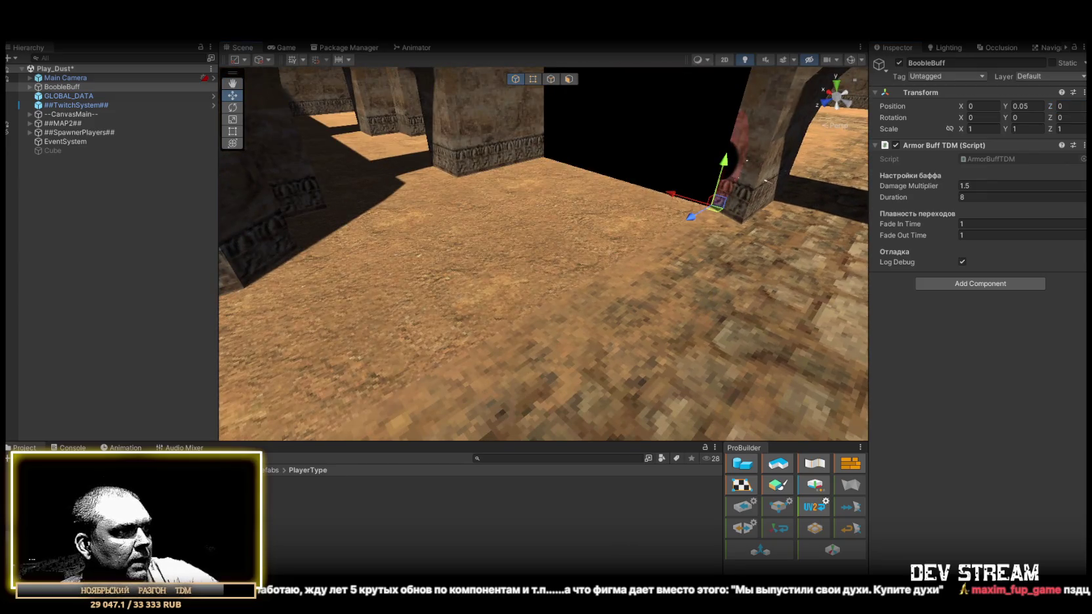
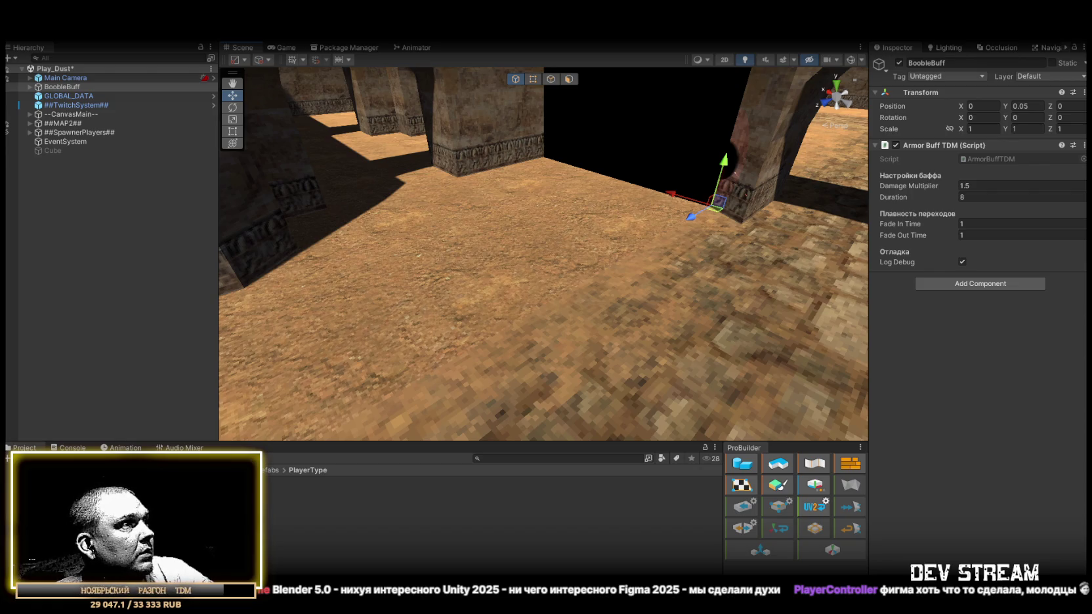
# Create a new C# script in the Scripts > Extra folder and open it in Visual Studio.
pyautogui.click(59, 499)
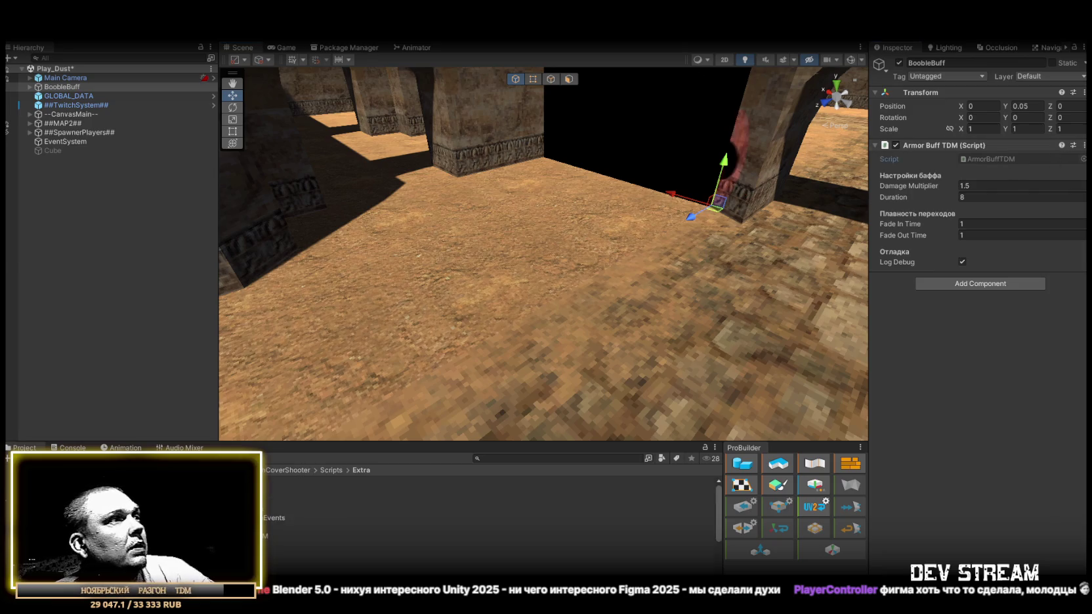
pyautogui.rightClick(58, 499)
pyautogui.moveTo(151, 256)
pyautogui.click(305, 112)
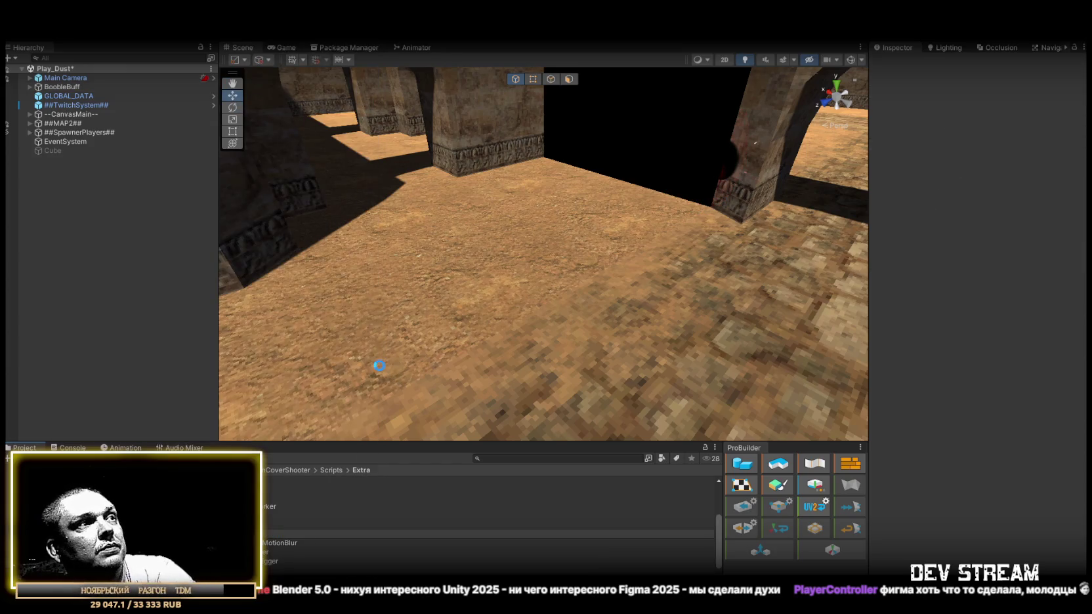
pyautogui.hotkey('alt', 'Tab')
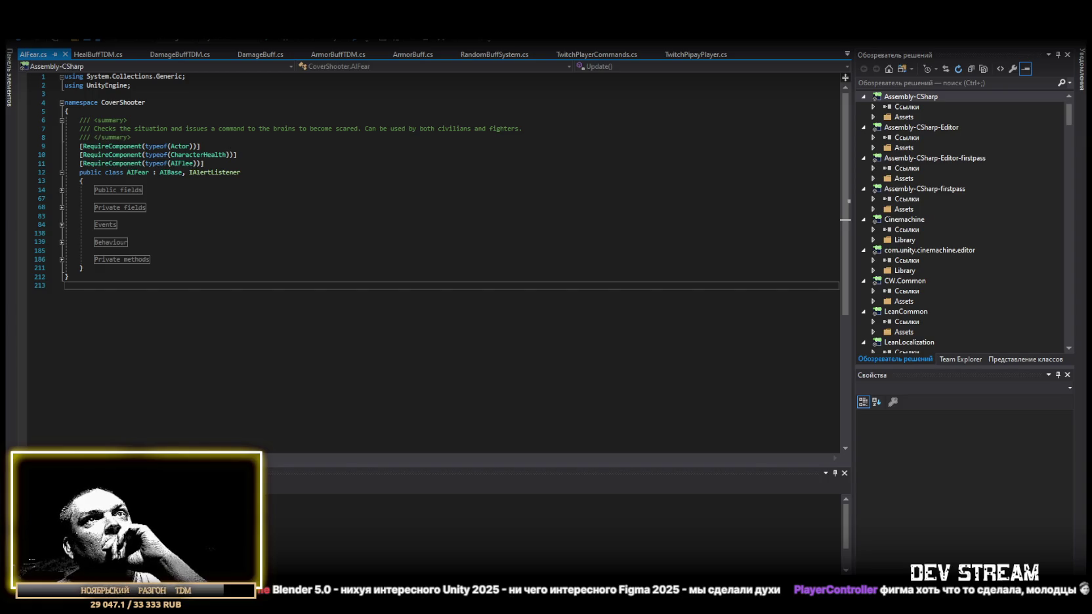
# Close AIFear.cs, then overwrite FearBuffTDM.cs with the pasted fear-buff code and save it.
pyautogui.click(65, 54)
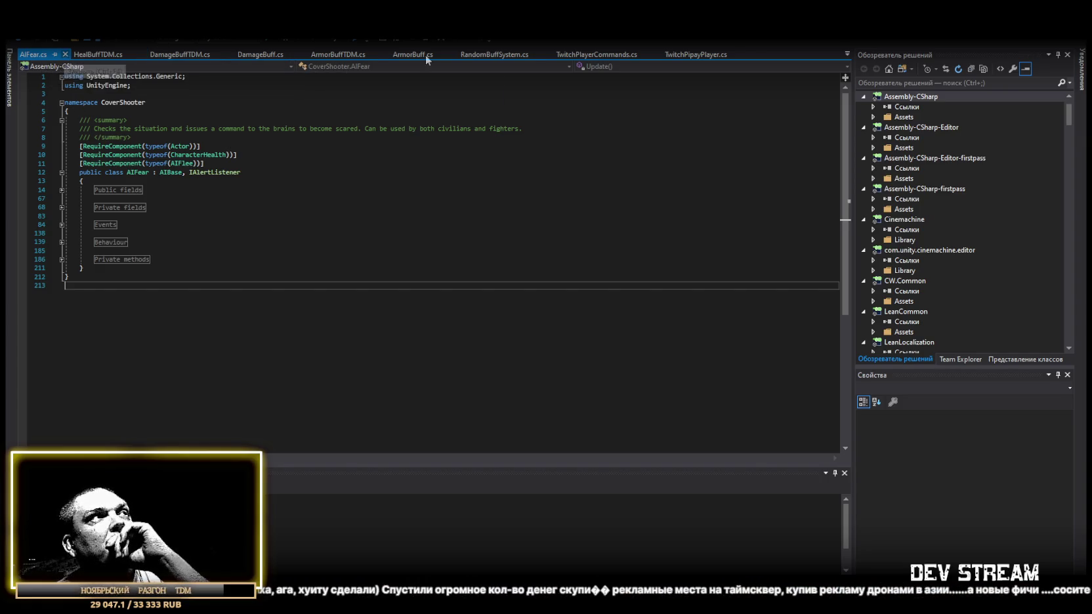
pyautogui.hotkey('alt', 'Tab')
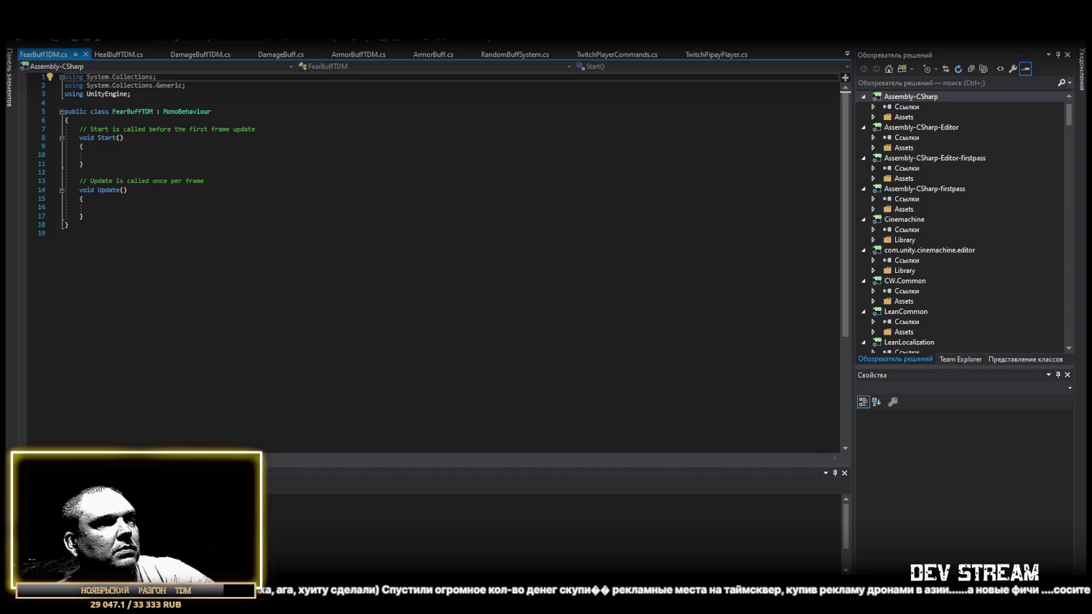
pyautogui.hotkey('ctrl', 'a')
pyautogui.hotkey('ctrl', 'v')
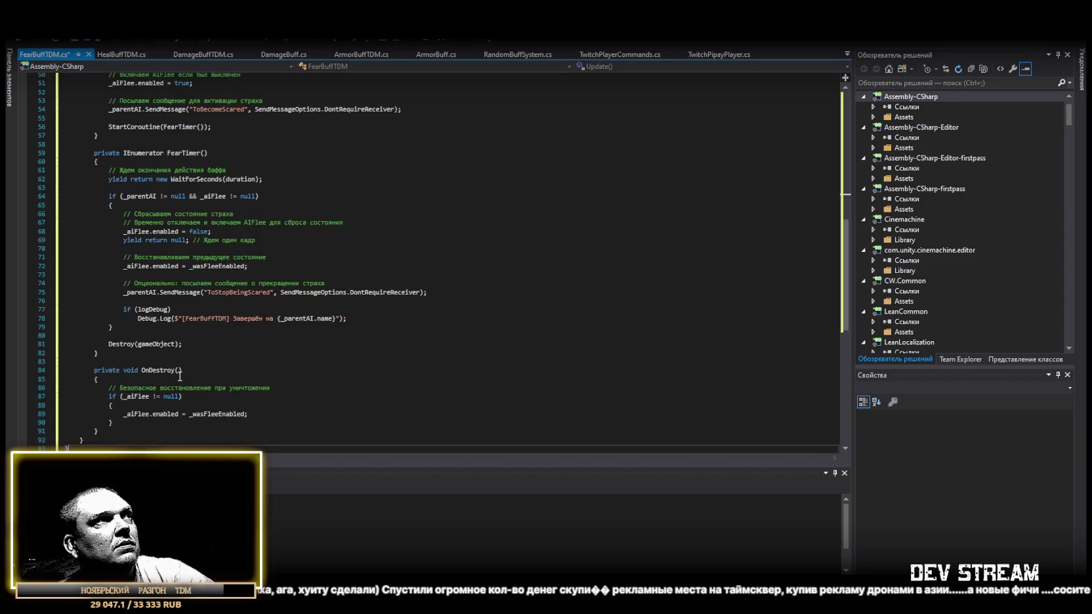
pyautogui.hotkey('ctrl', 's')
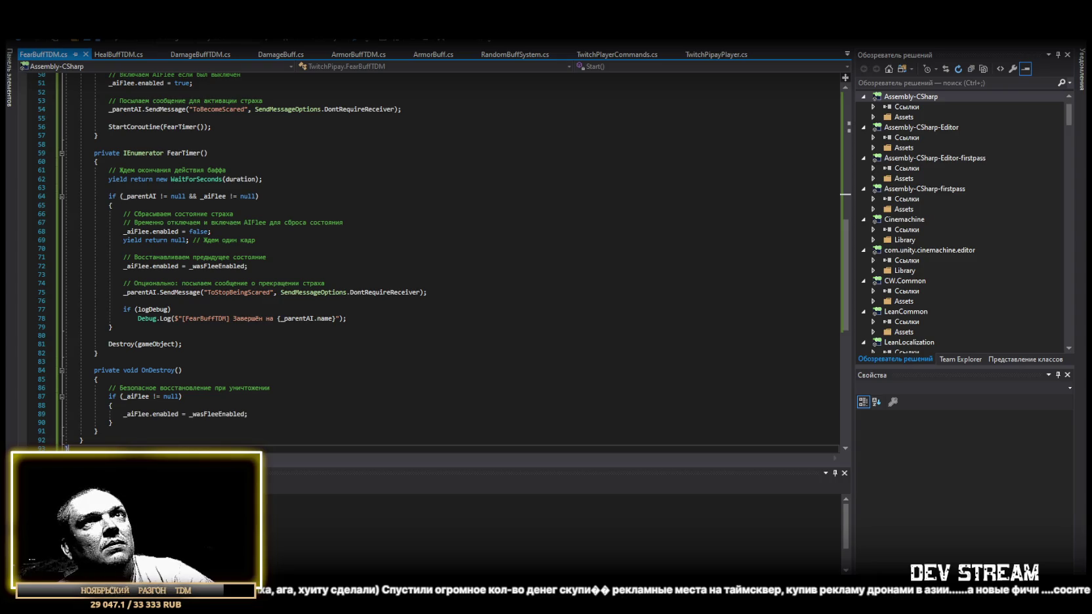
pyautogui.hotkey('alt', 'Tab')
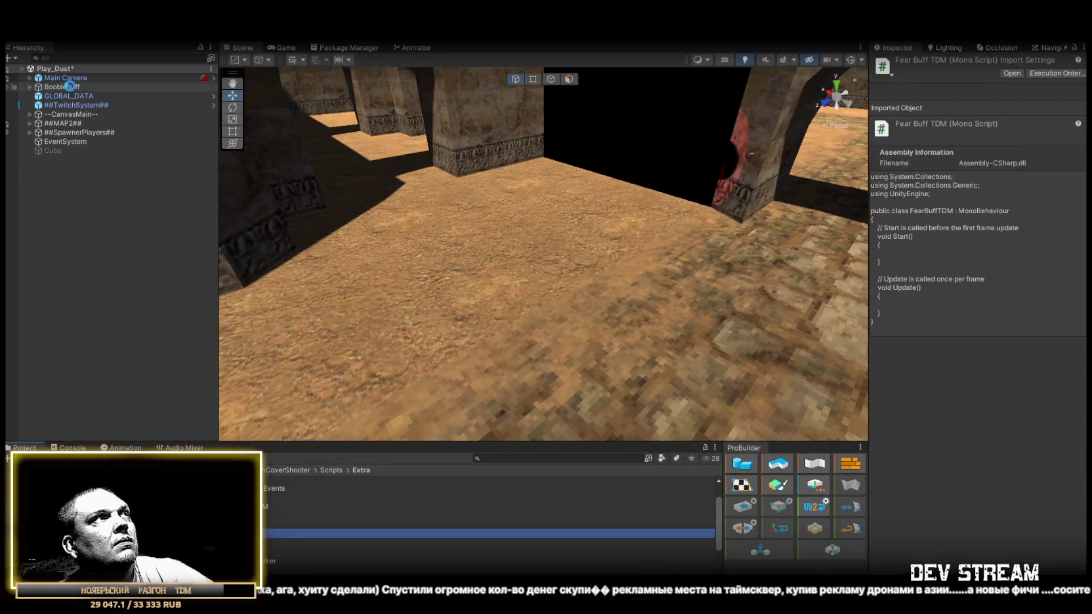
# Attach the FearBuffTDM script to BoobleBuff and set its Duration to 8.
pyautogui.click(66, 87)
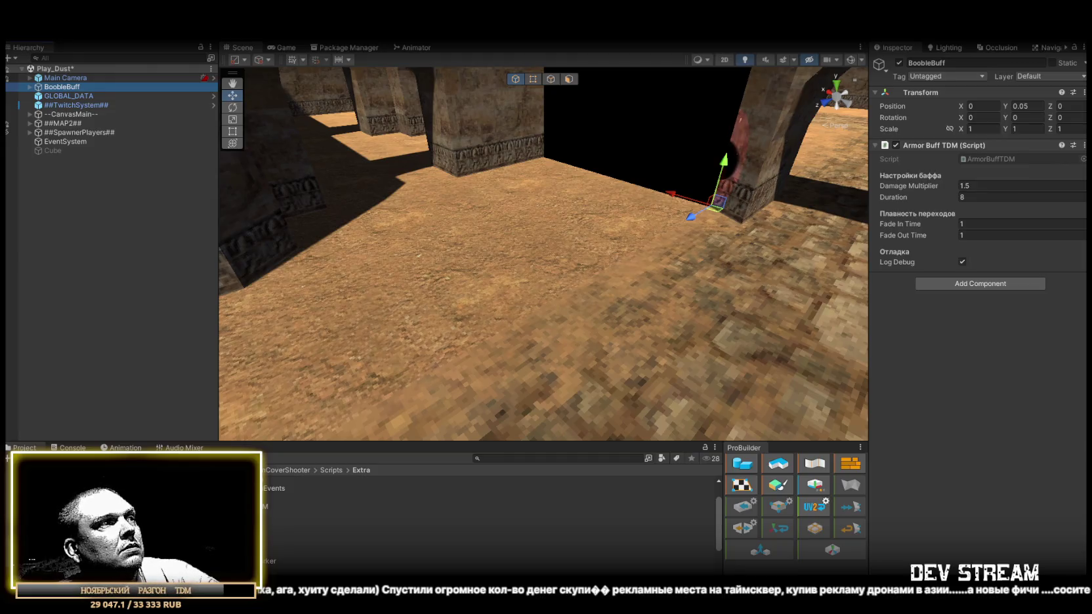
pyautogui.moveTo(276, 525); pyautogui.dragTo(985, 367)
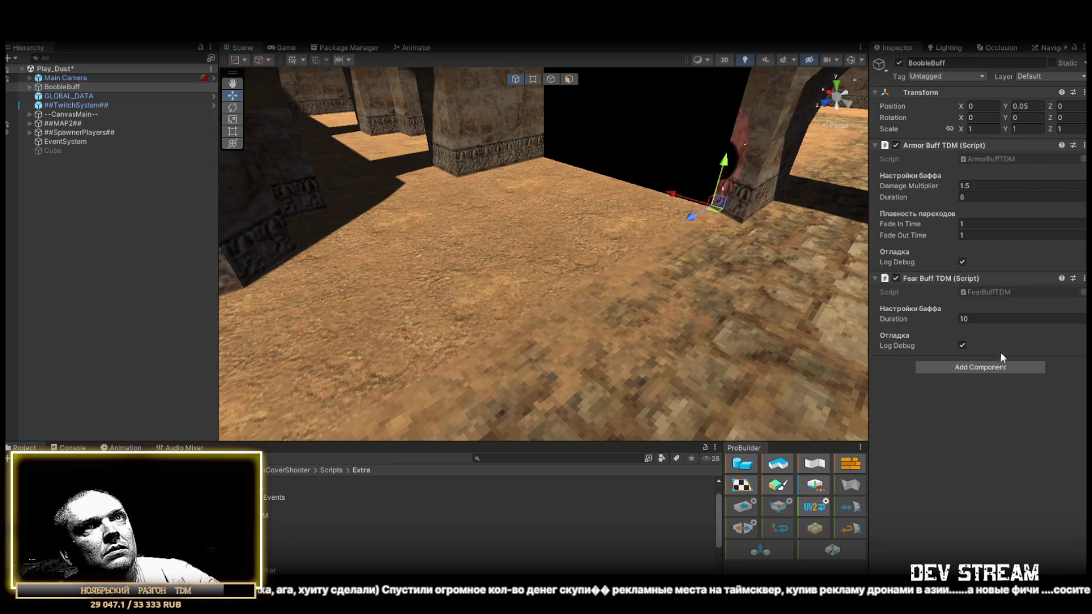
pyautogui.click(987, 318)
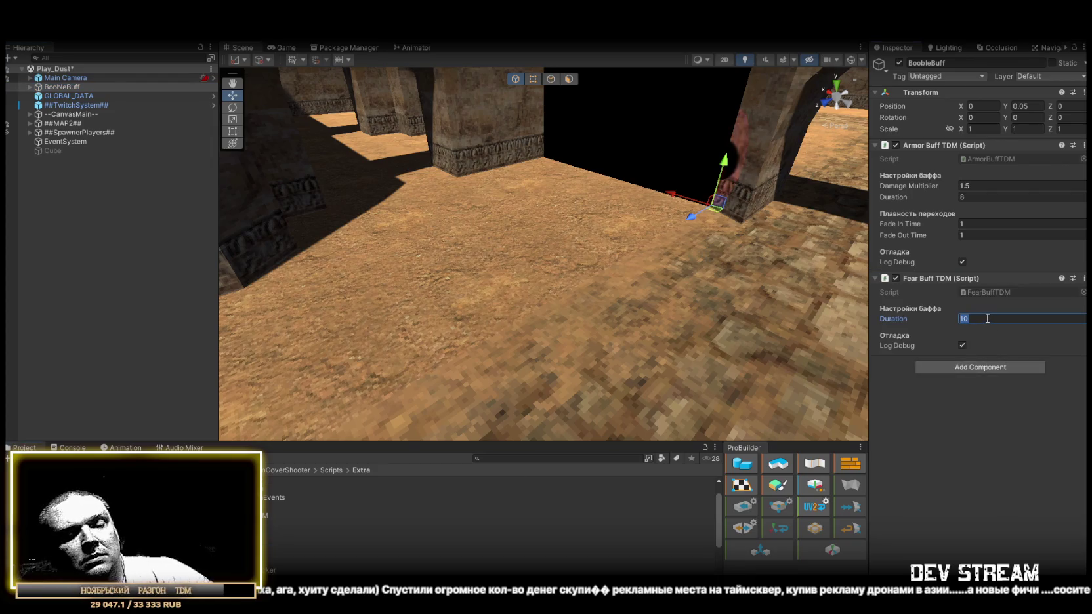
pyautogui.write('8')
pyautogui.press('Return')
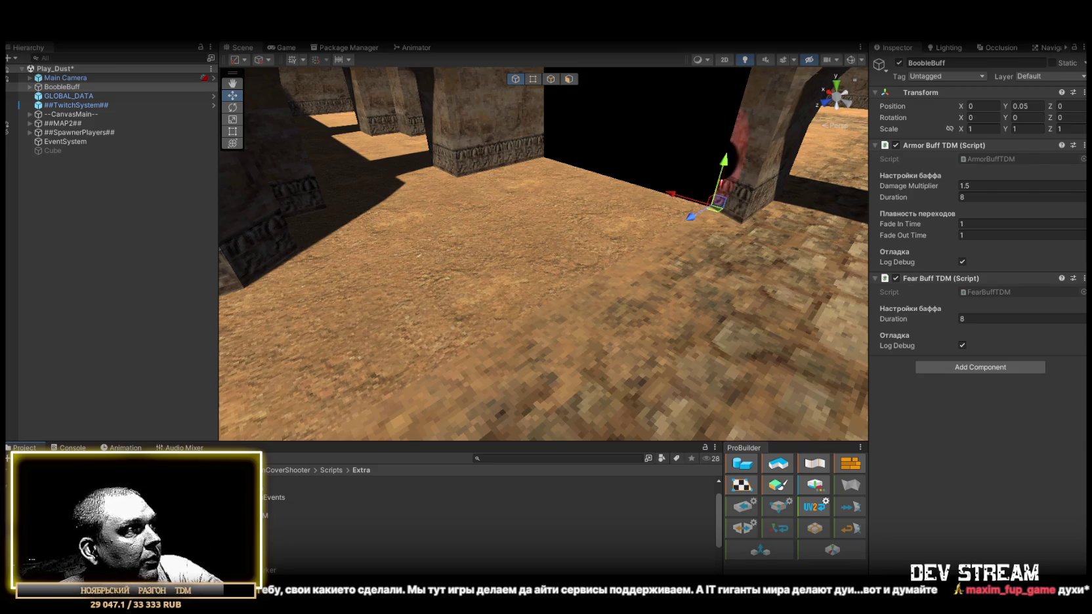
pyautogui.click(131, 512)
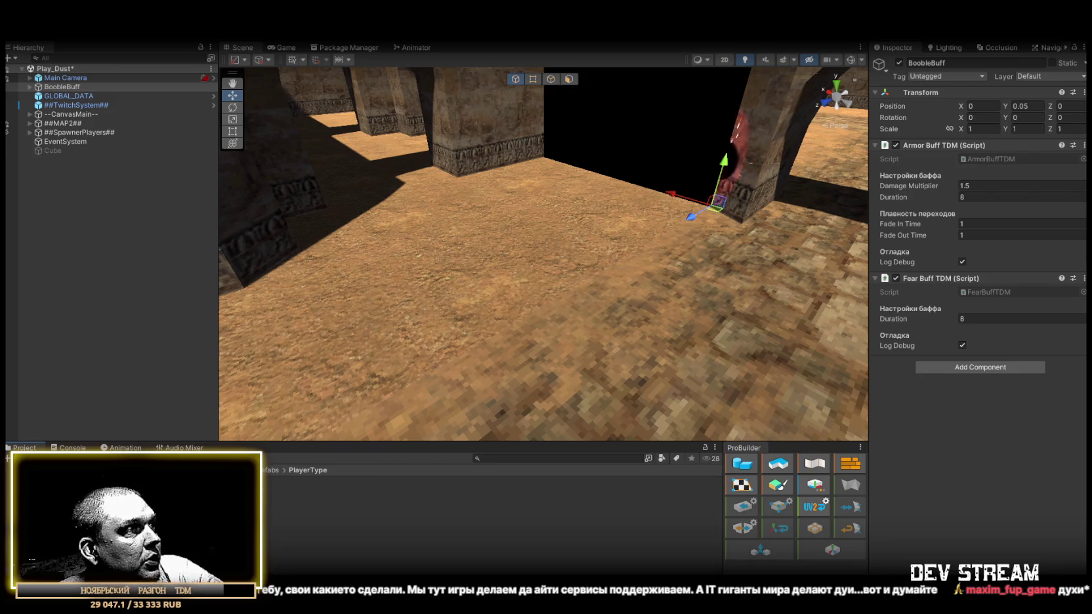
# Inspect the AI Flee and AI Fear settings on the PlayerType character prefab.
pyautogui.click(276, 482)
pyautogui.scroll(-10, 1039, 280)
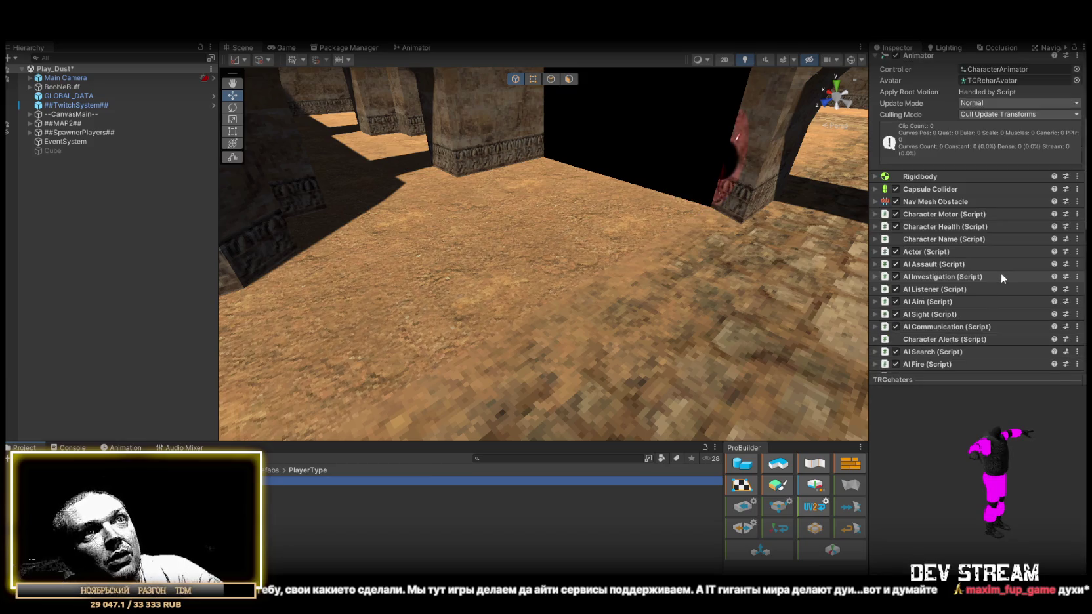
pyautogui.scroll(-2, 995, 262)
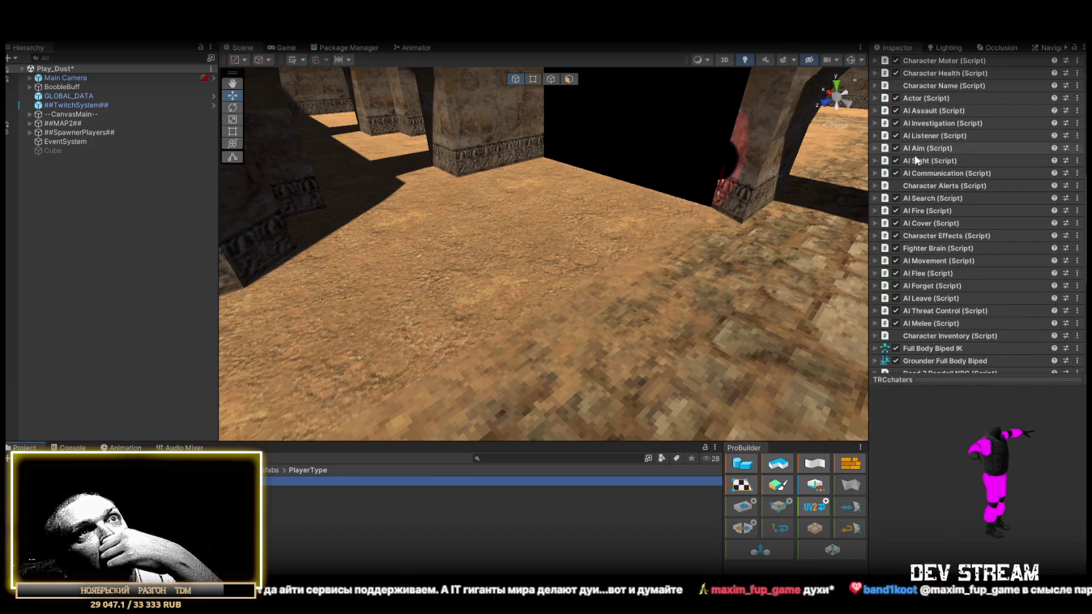
pyautogui.click(875, 273)
pyautogui.scroll(-2, 976, 265)
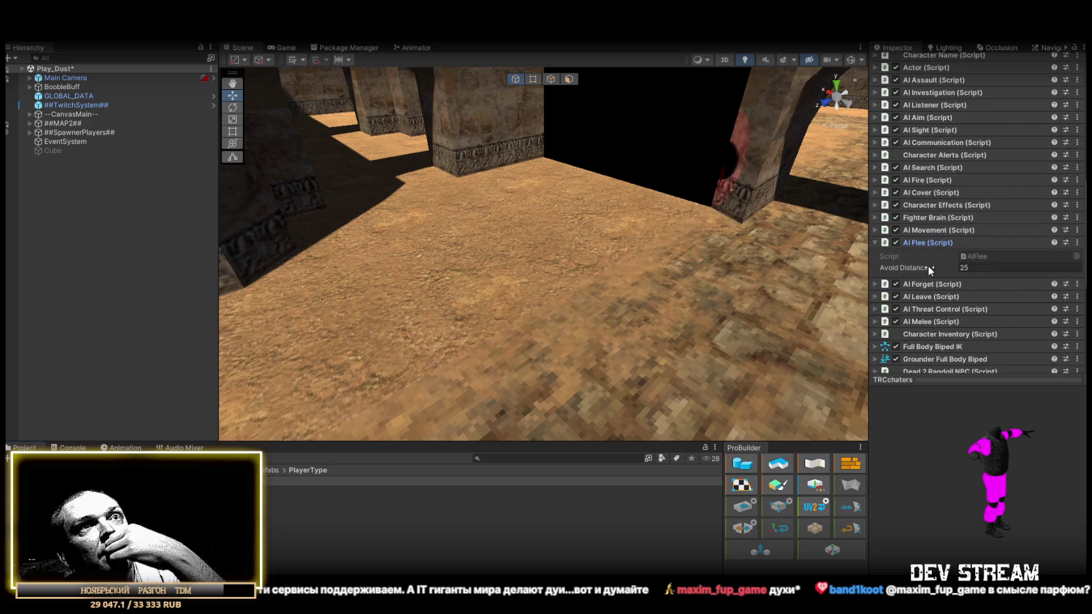
pyautogui.scroll(-5, 981, 267)
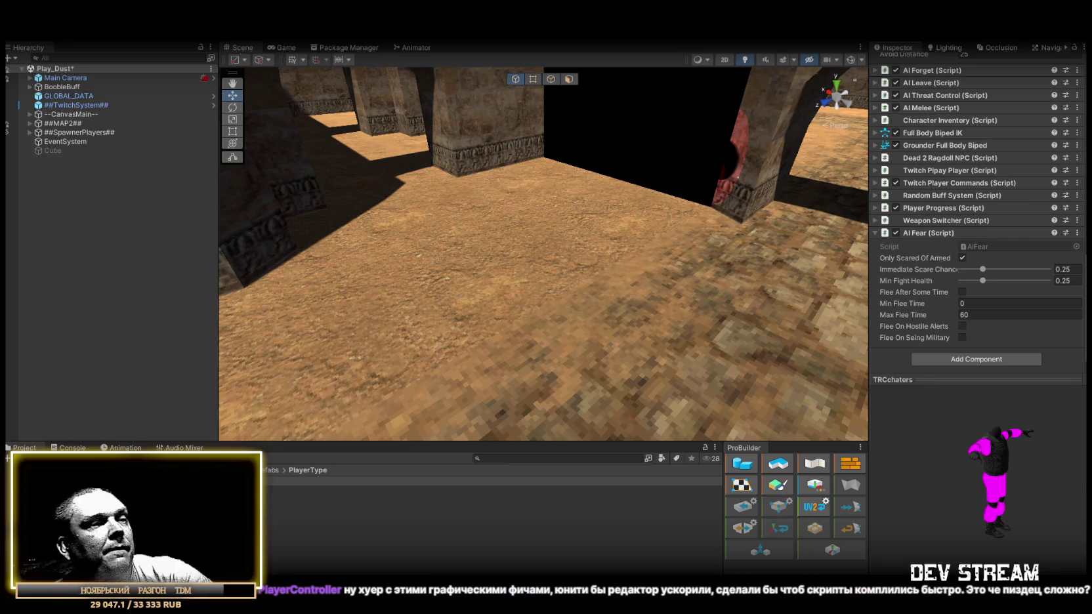
pyautogui.hotkey('alt', 'Tab')
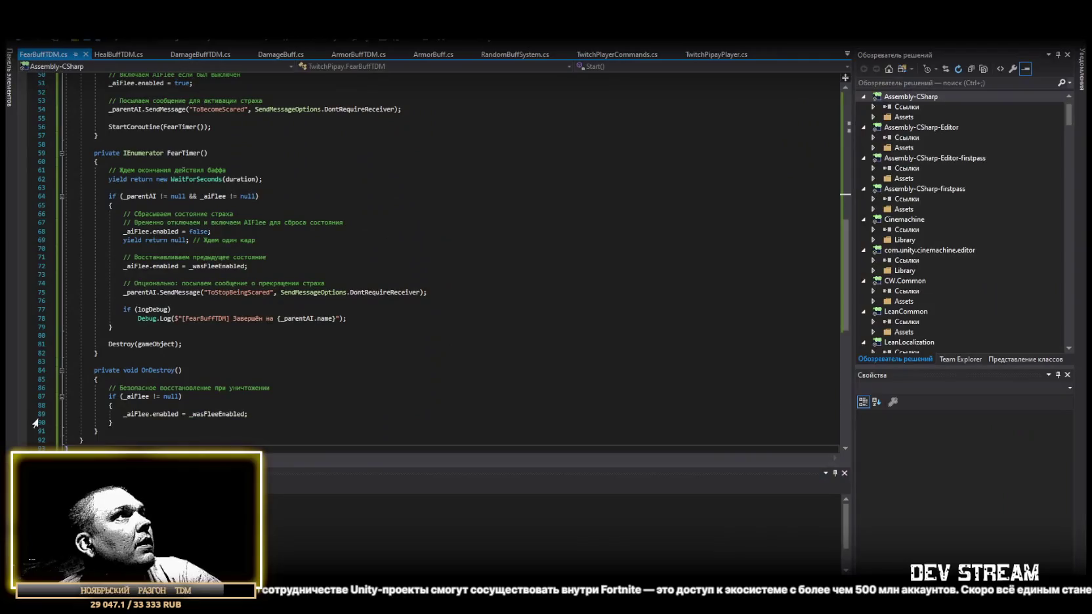
# Replace the FearBuffTDM code with the updated version containing the destroyOnComplete check.
pyautogui.scroll(-5, 363, 325)
pyautogui.hotkey('ctrl', 'a')
pyautogui.hotkey('ctrl', 'v')
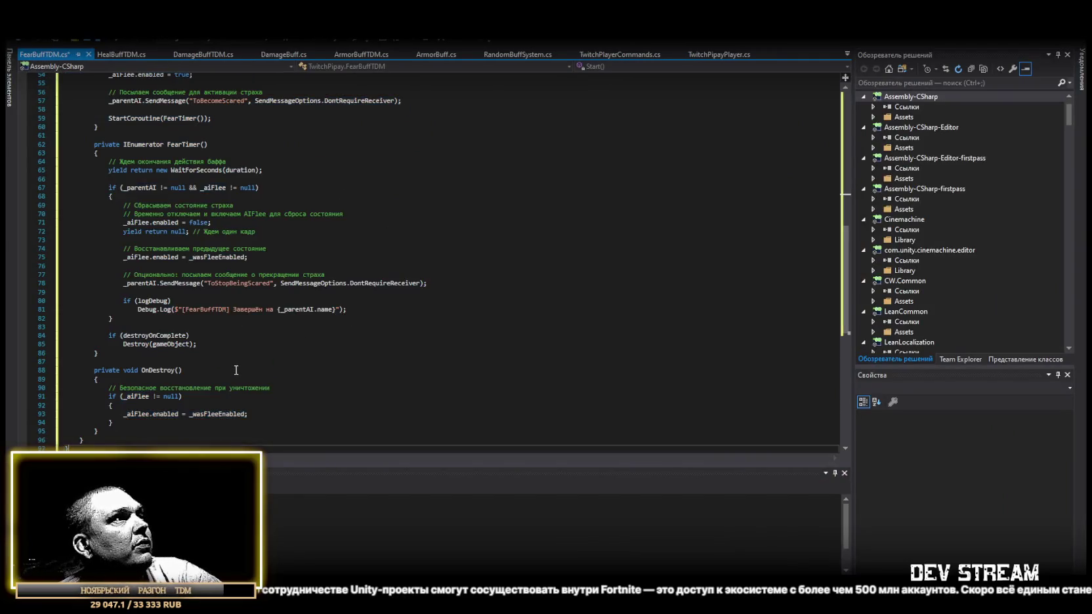
pyautogui.hotkey('alt', 'Tab')
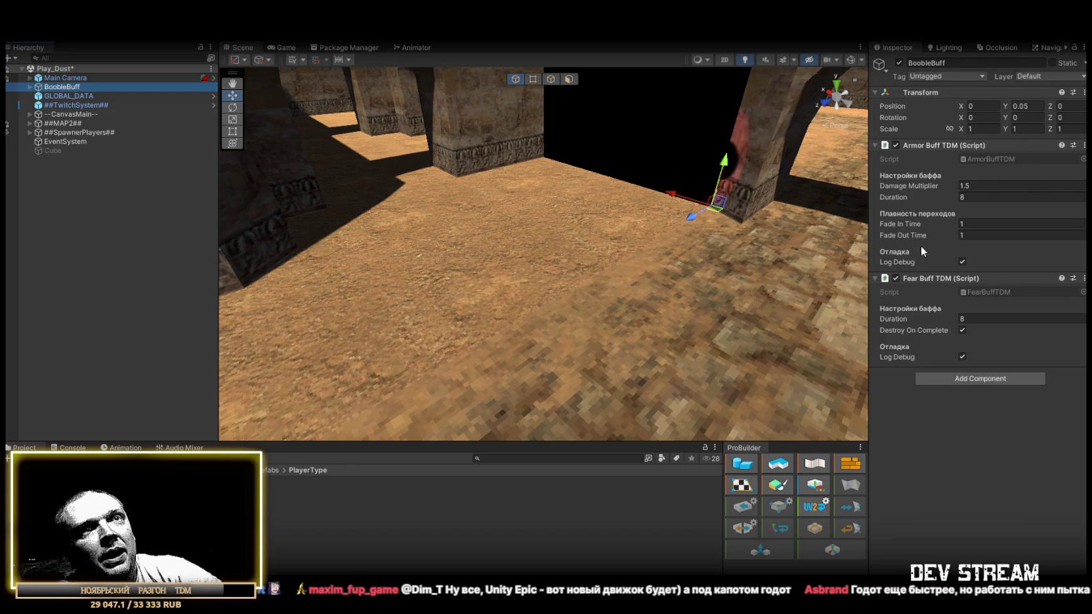
# Turn off Destroy On Complete and set the armor buff Duration to 9.
pyautogui.click(961, 330)
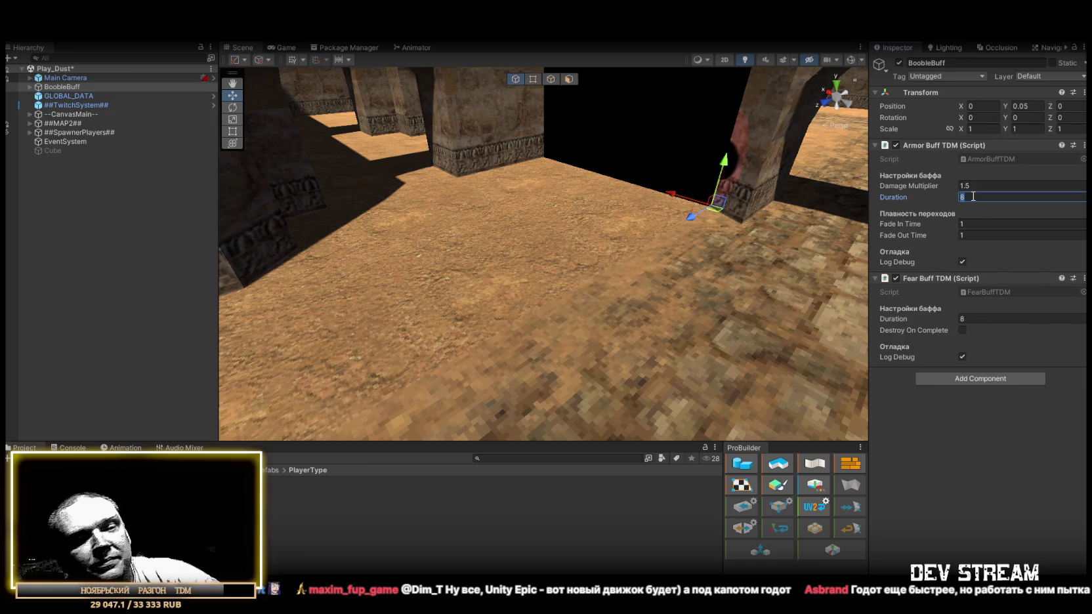
pyautogui.write('9')
pyautogui.click(982, 318)
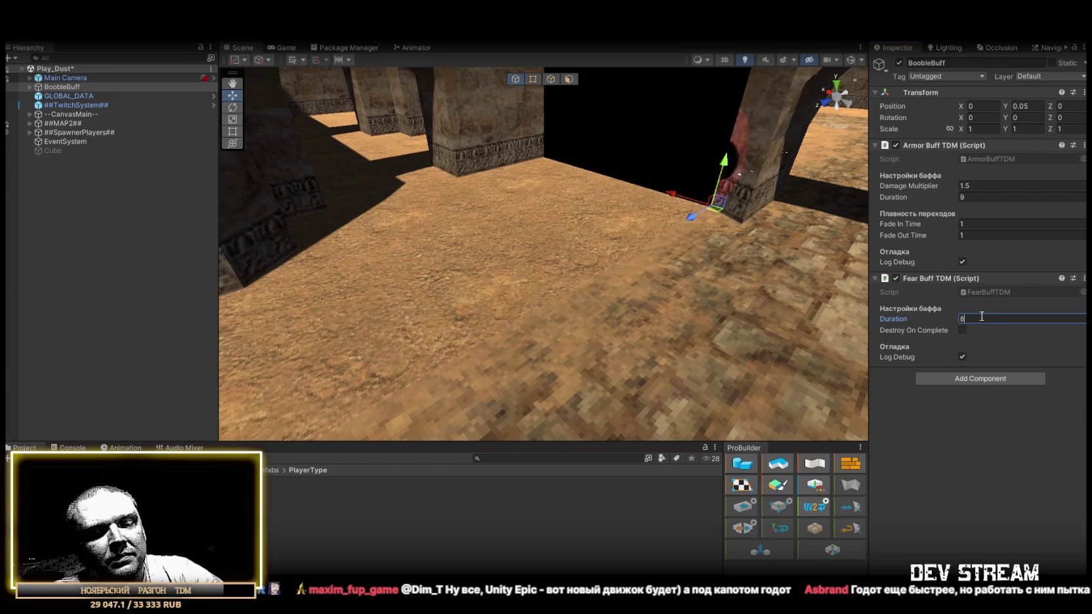
pyautogui.write('6')
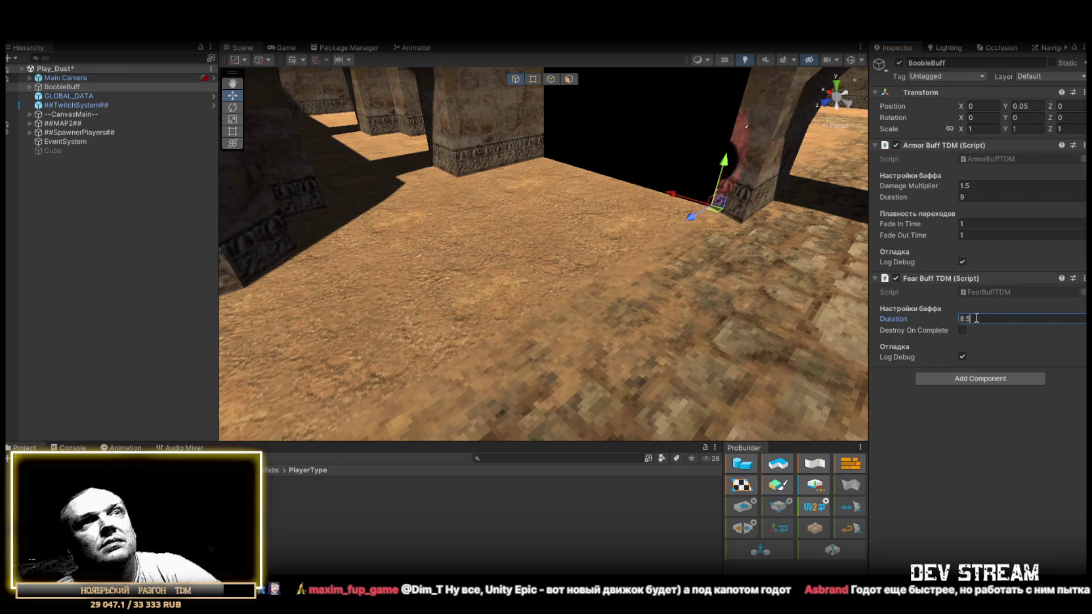
pyautogui.click(949, 441)
pyautogui.moveTo(622, 207)
pyautogui.mouseDown()
pyautogui.moveTo(589, 193)
pyautogui.moveTo(630, 204)
pyautogui.mouseUp()
# Set the Fear Buff Duration to 8.5 and save BoobleBuff as a prefab in FXprefabs > Buff_Debuff.
pyautogui.click(966, 319)
pyautogui.write('9')
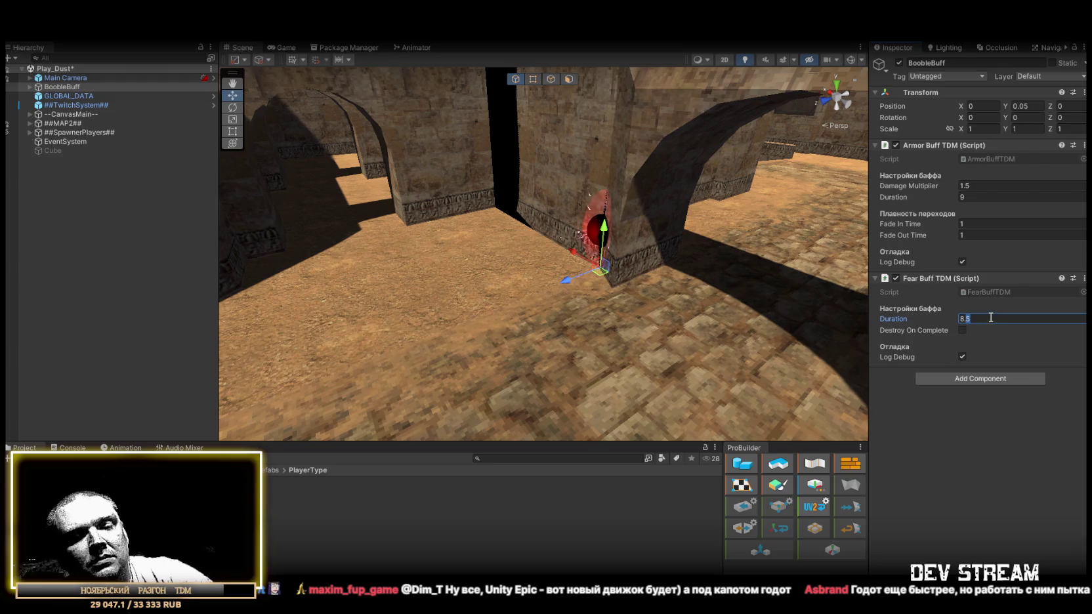
pyautogui.press('BackSpace')
pyautogui.write('5')
pyautogui.press('Return')
pyautogui.moveTo(640, 253)
pyautogui.mouseDown()
pyautogui.moveTo(653, 240)
pyautogui.moveTo(736, 253)
pyautogui.moveTo(836, 294)
pyautogui.mouseUp()
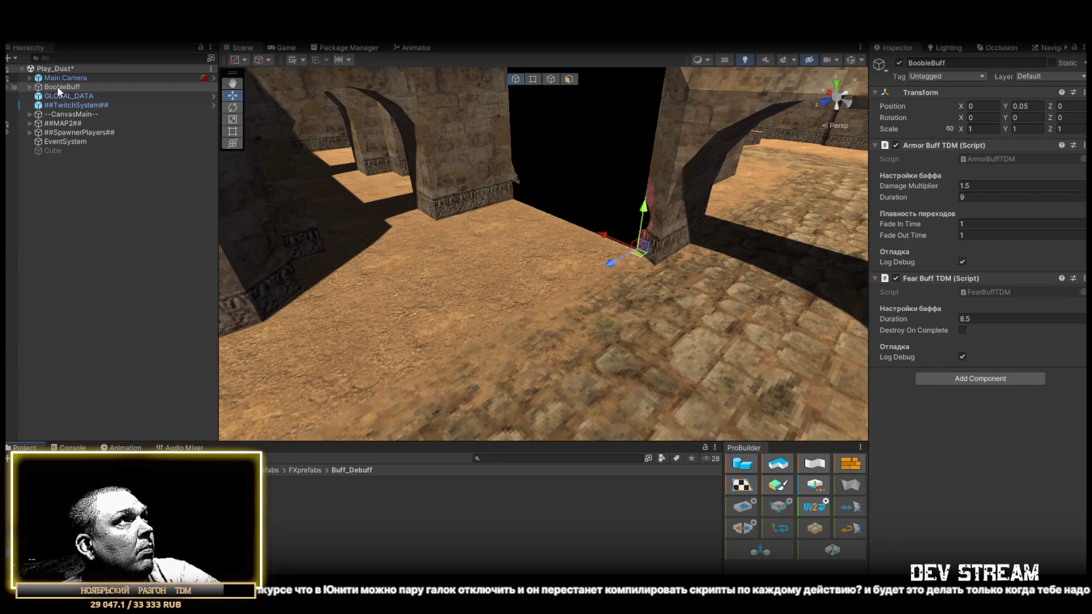
pyautogui.moveTo(59, 92)
pyautogui.mouseDown()
pyautogui.moveTo(147, 214)
pyautogui.moveTo(158, 499)
pyautogui.mouseUp()
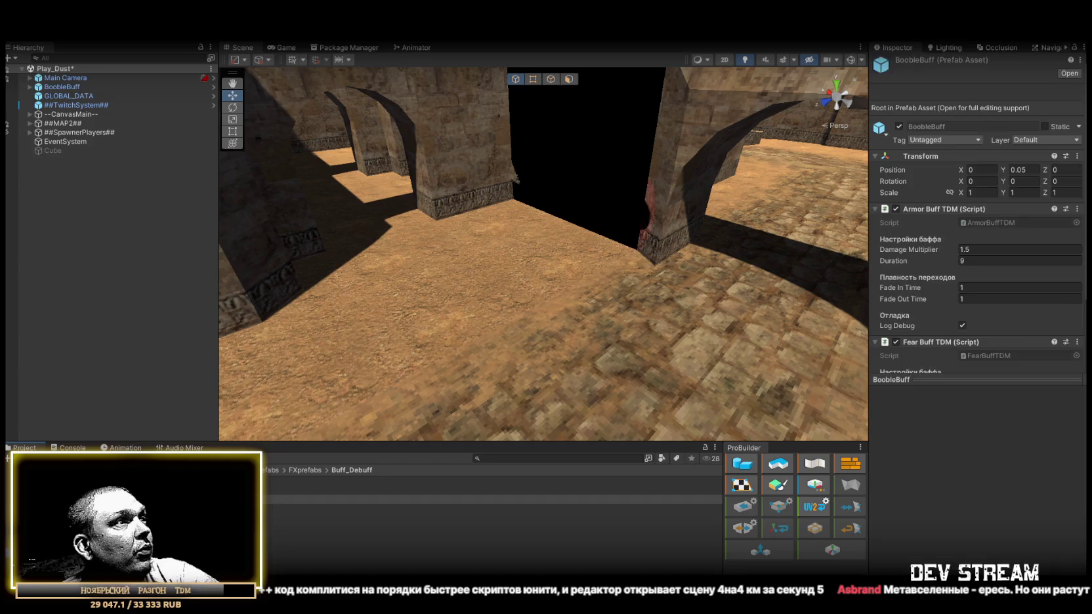
# Delete BoobleBuff from the scene and review the ArmorBuff, HealDeBuff and BoobleBuff prefabs.
pyautogui.click(75, 88)
pyautogui.press('Delete')
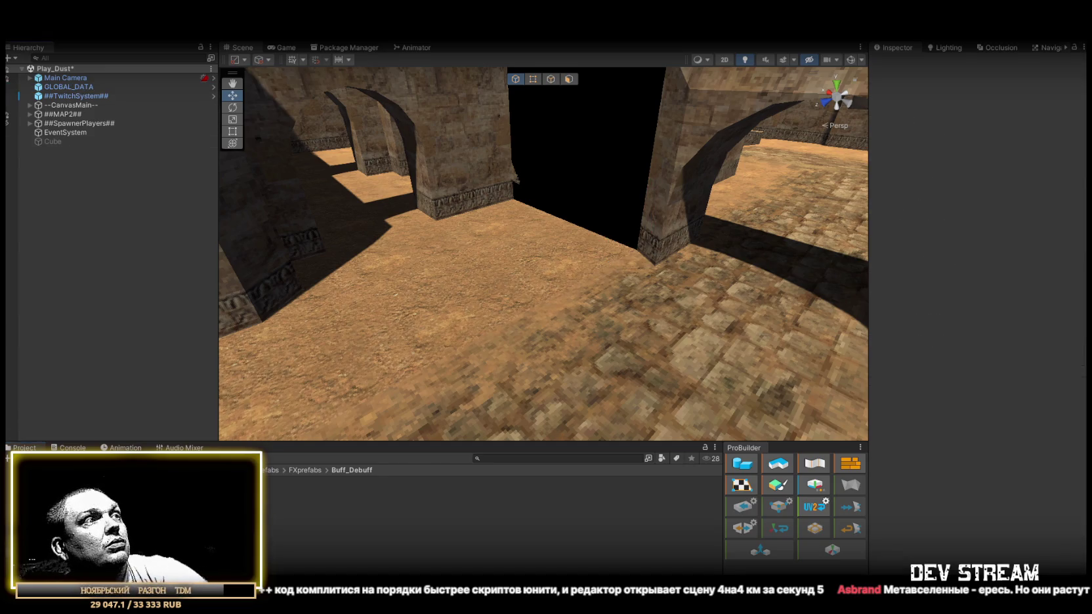
pyautogui.click(283, 481)
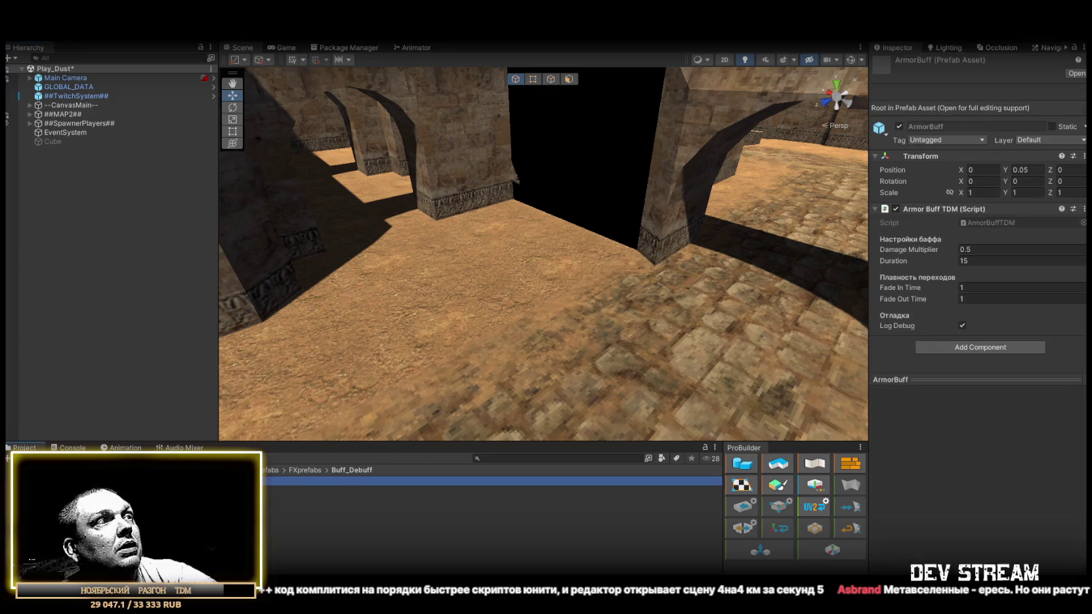
pyautogui.click(283, 536)
pyautogui.click(282, 499)
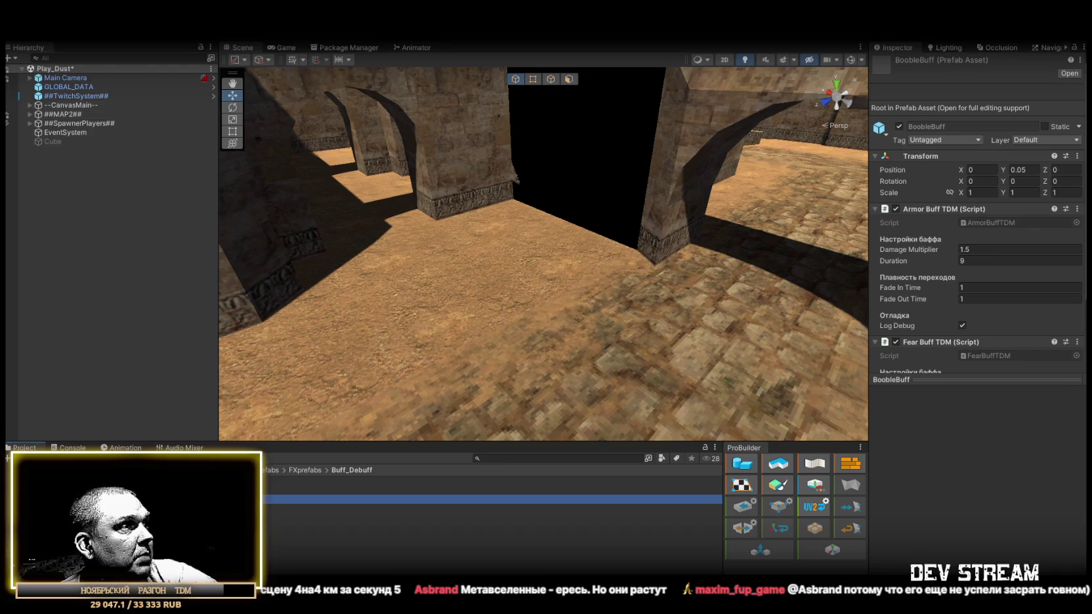
# On the TRCchaters prefab, enable Only Scared Of Armed and remove the AI Fear component.
pyautogui.click(131, 512)
pyautogui.click(131, 481)
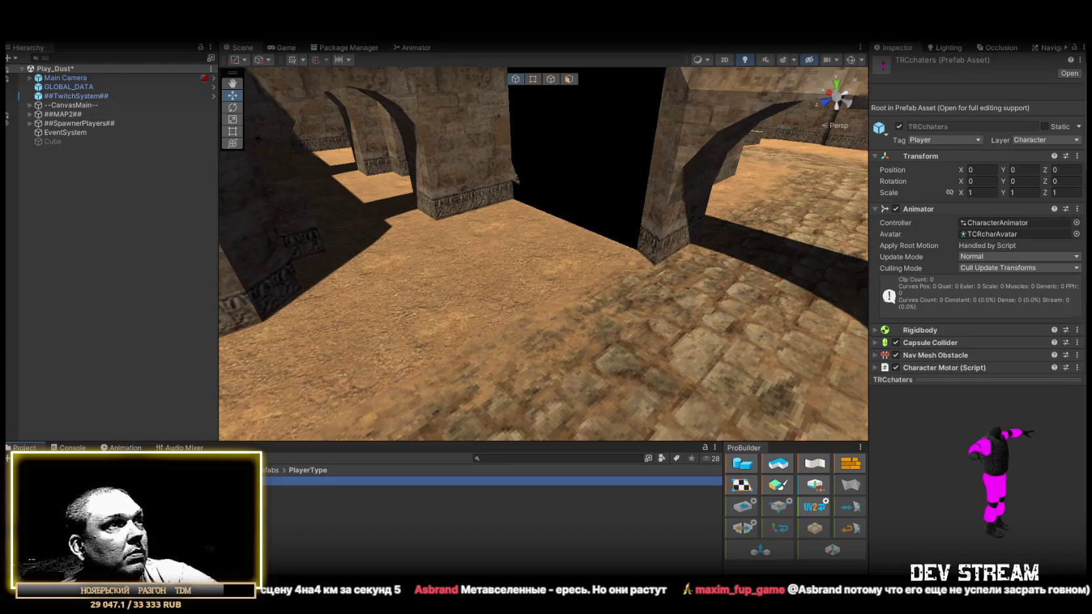
pyautogui.scroll(-10, 962, 283)
pyautogui.click(962, 288)
pyautogui.scroll(-1, 962, 282)
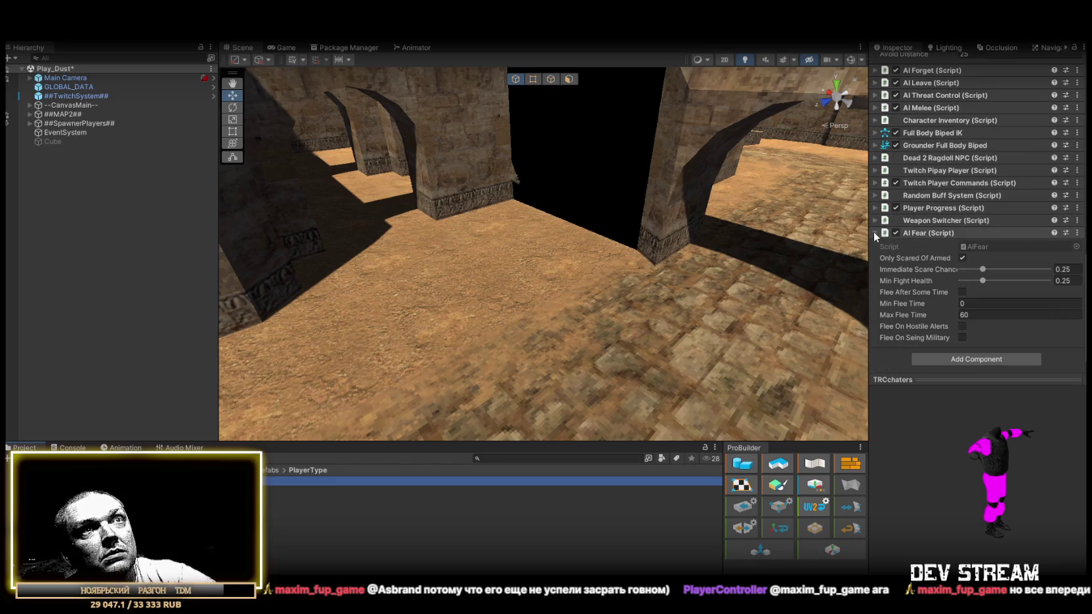
pyautogui.click(1077, 233)
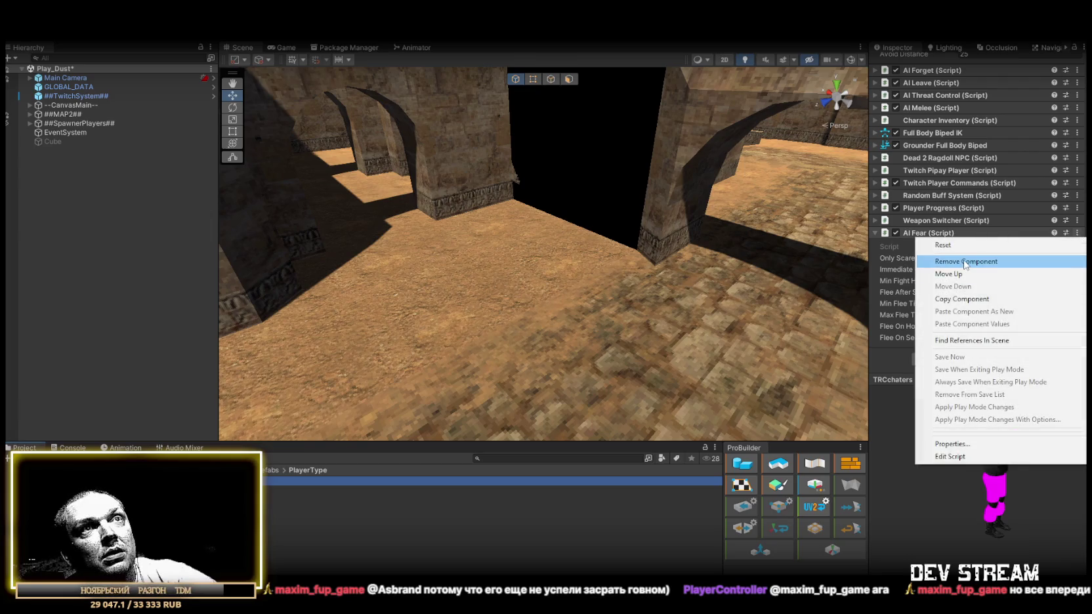
pyautogui.click(965, 262)
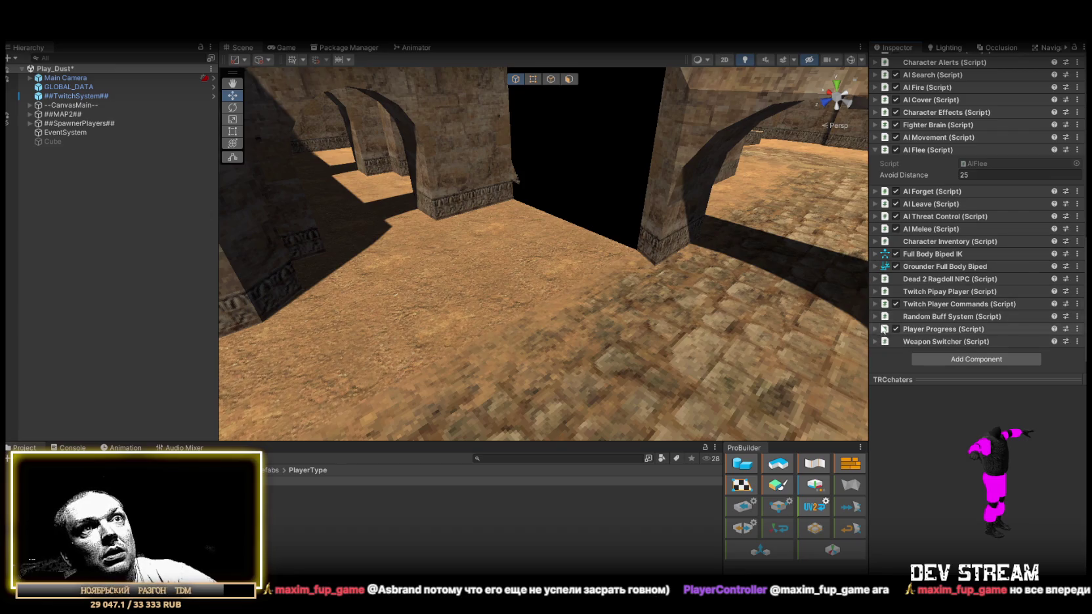
# Add a new Random Buff System entry on TRCchaters and rename it BoobleBuff.
pyautogui.click(984, 316)
pyautogui.scroll(-5, 992, 305)
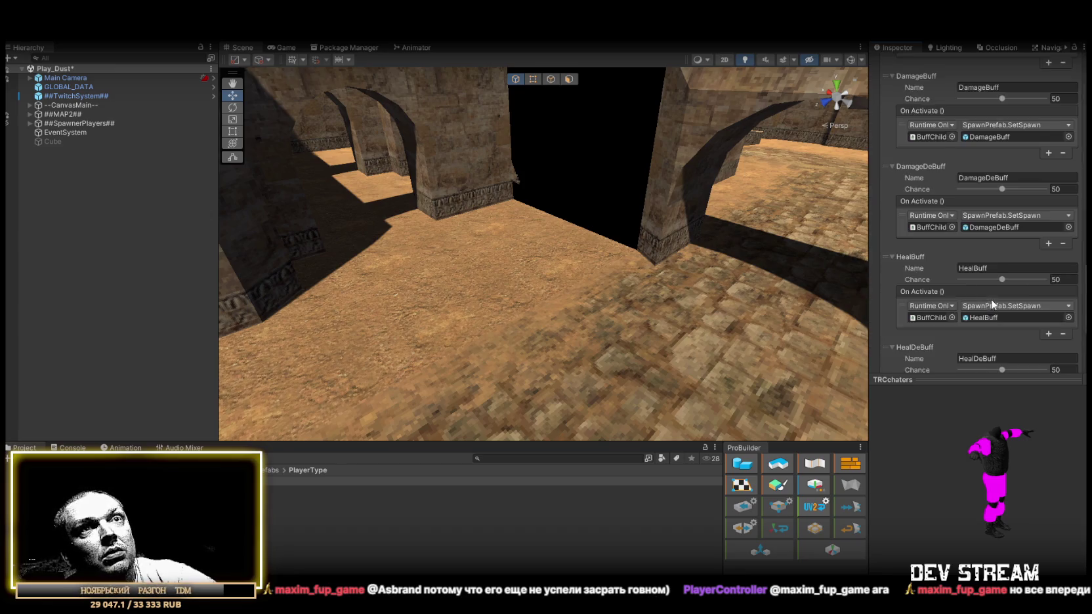
pyautogui.scroll(-3, 993, 304)
pyautogui.click(1049, 310)
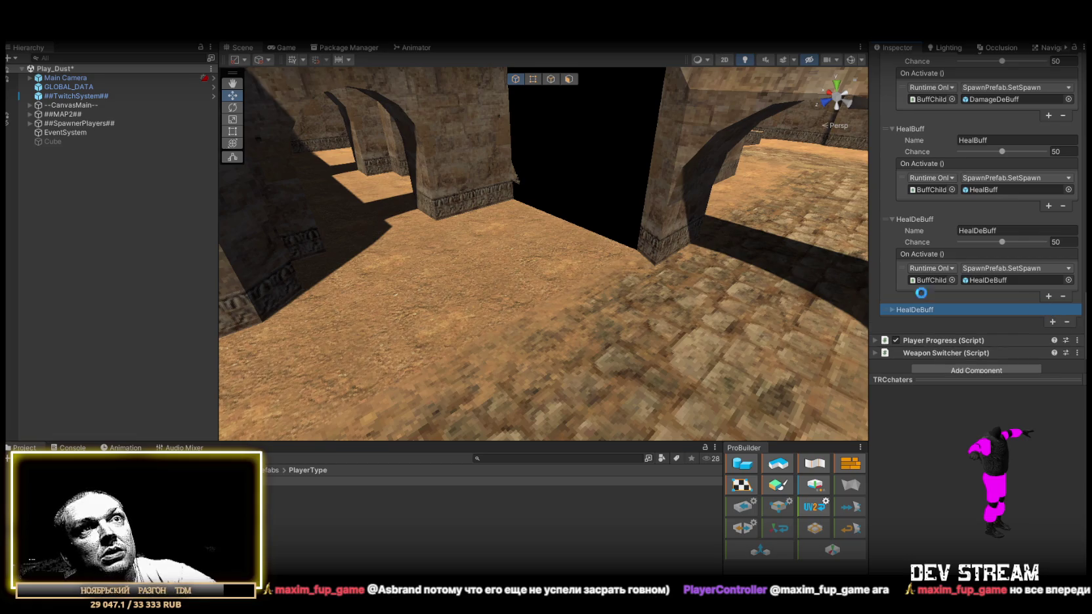
pyautogui.click(891, 309)
pyautogui.moveTo(986, 321); pyautogui.dragTo(910, 322)
pyautogui.write('ИBuff')
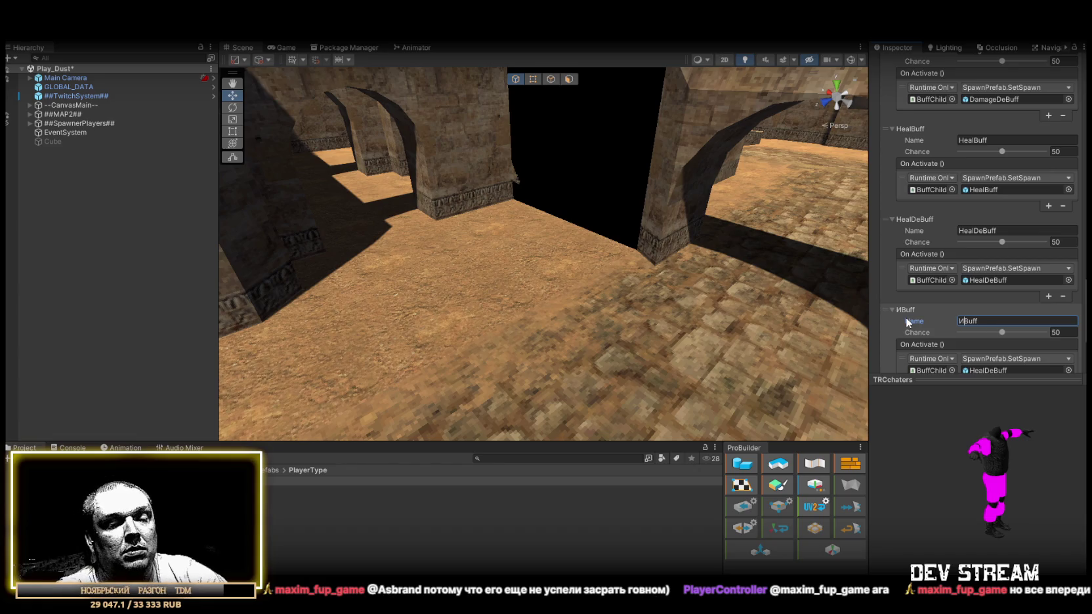
pyautogui.write('г')
pyautogui.press('BackSpace')
pyautogui.press('BackSpace')
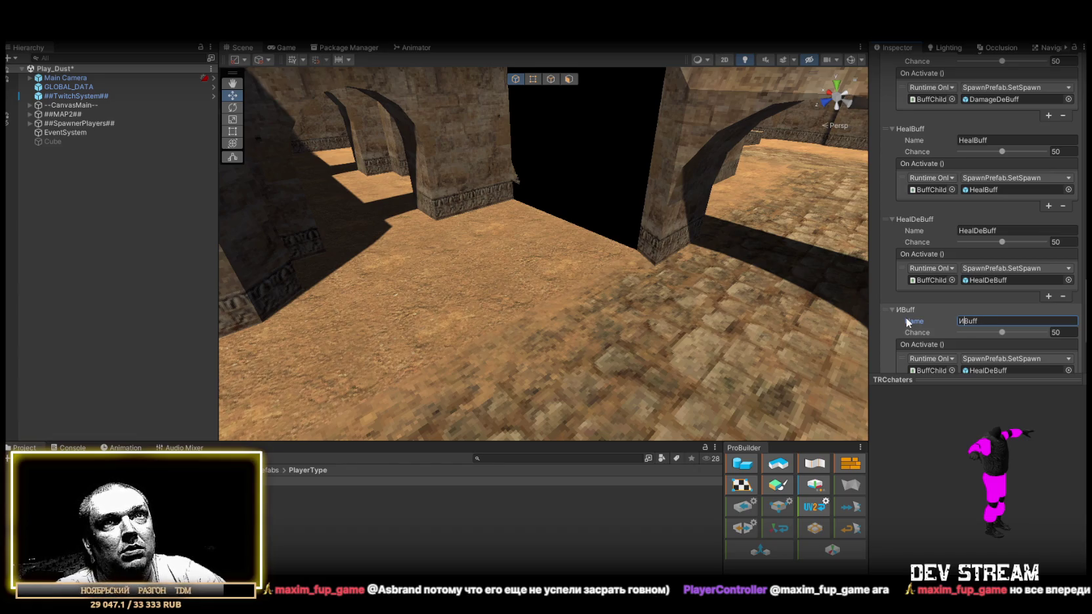
pyautogui.write('Boo')
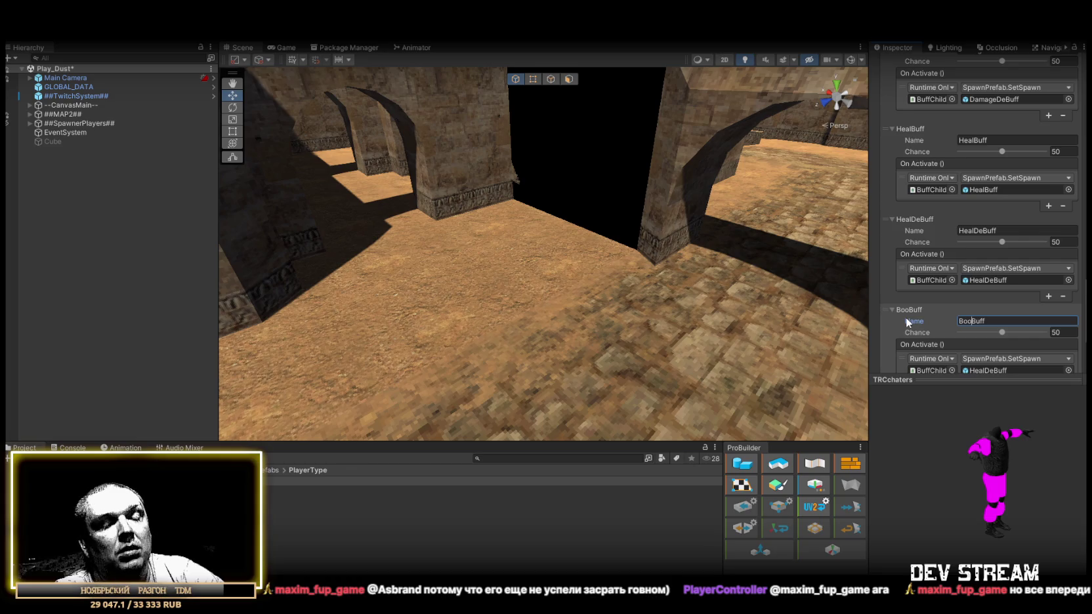
pyautogui.write('ble')
pyautogui.press('Return')
# Set the BoobleBuff entry's Chance to 5 and assign the BoobleBuff prefab as its spawn object.
pyautogui.scroll(-1, 965, 308)
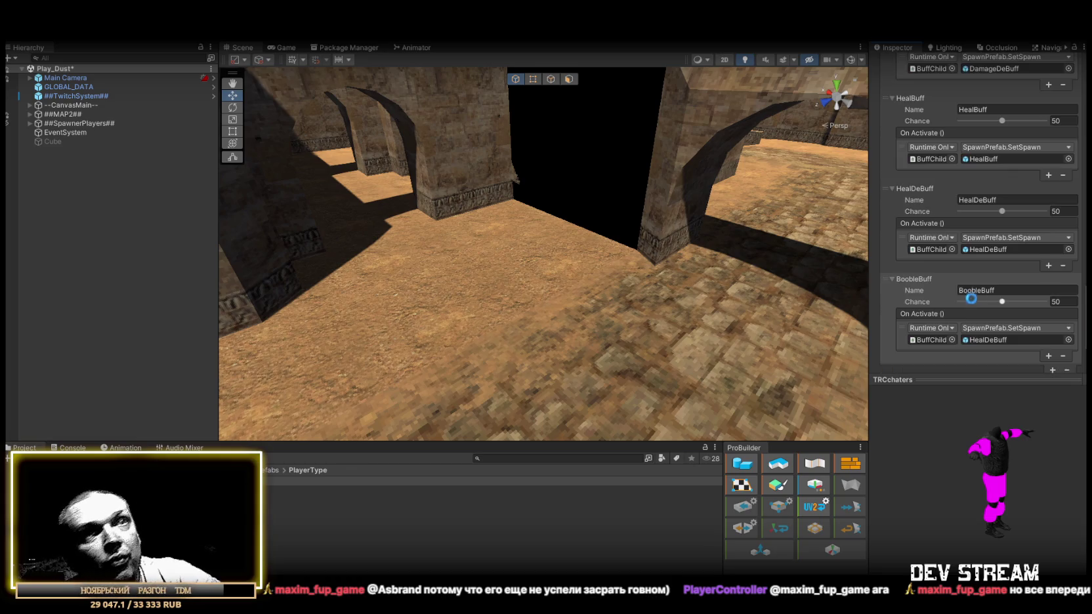
pyautogui.scroll(-2, 978, 292)
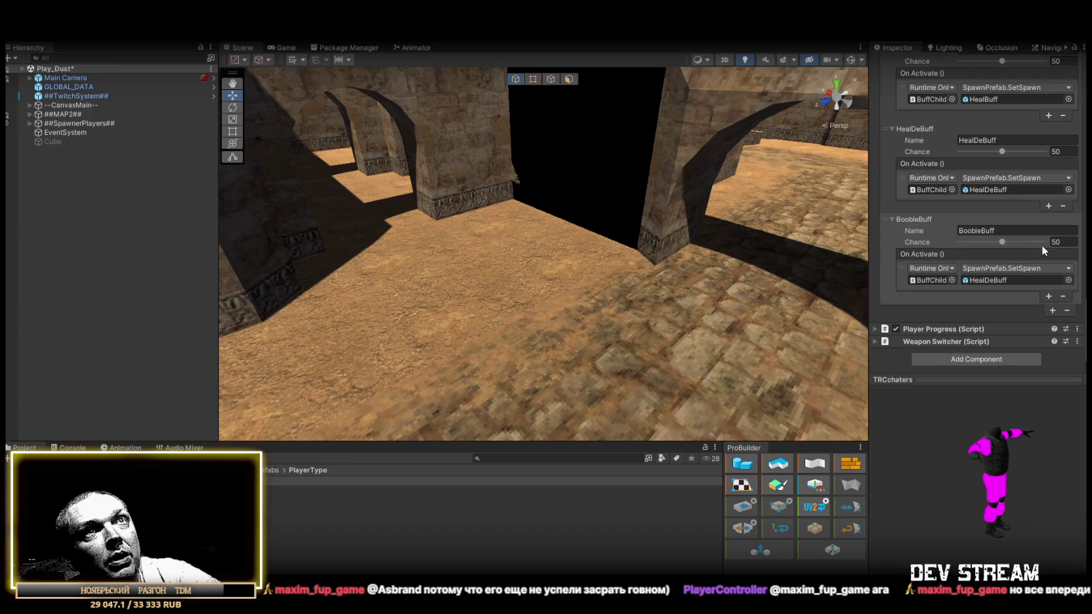
pyautogui.click(1060, 241)
pyautogui.write('5')
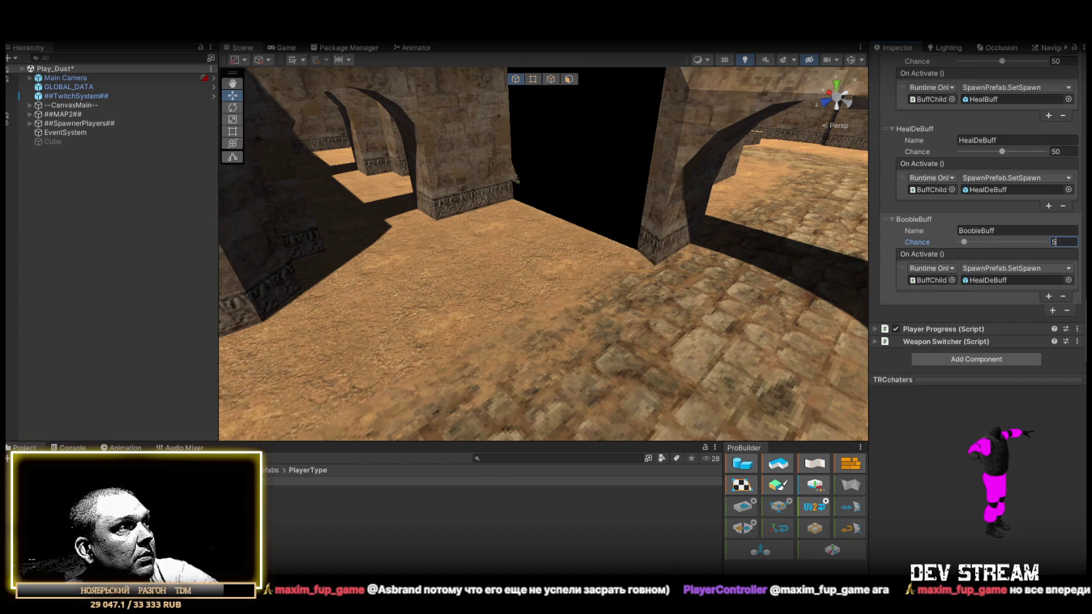
pyautogui.click(132, 499)
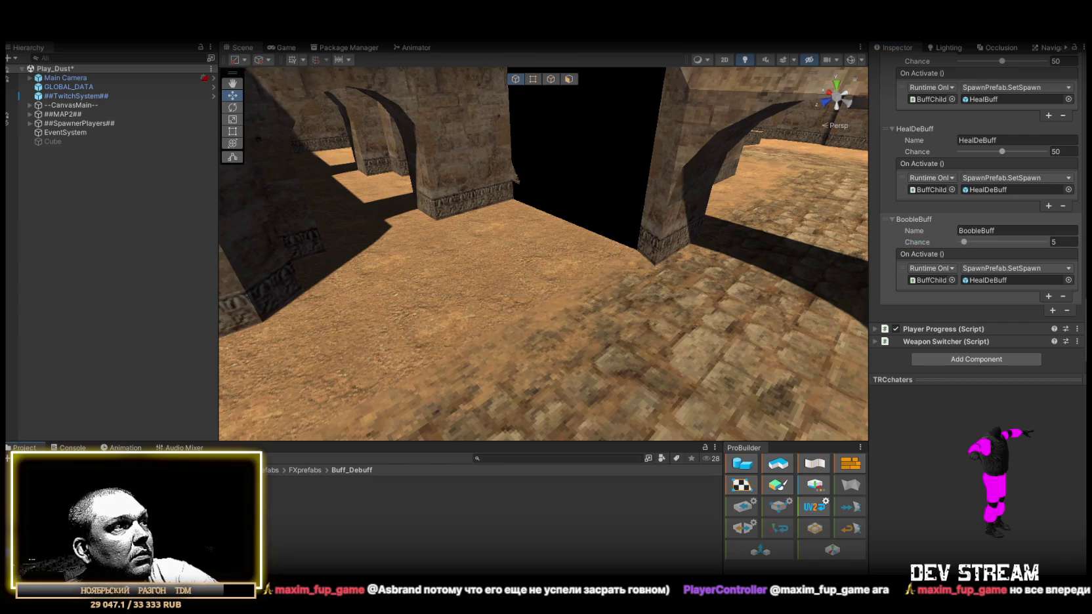
pyautogui.click(965, 342)
pyautogui.moveTo(965, 342); pyautogui.dragTo(989, 280)
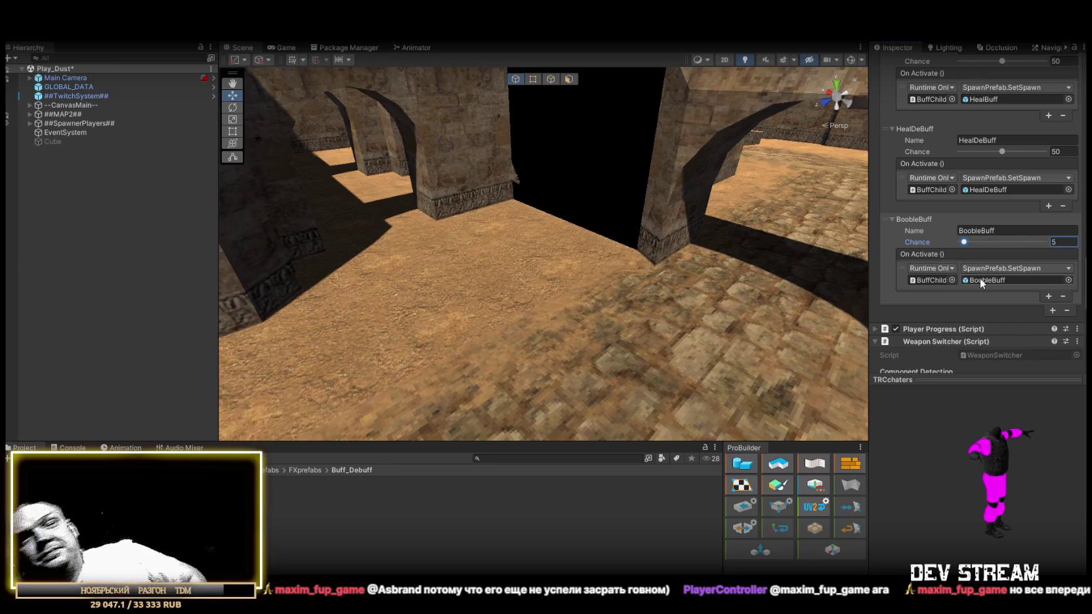
pyautogui.moveTo(470, 226); pyautogui.dragTo(475, 292)
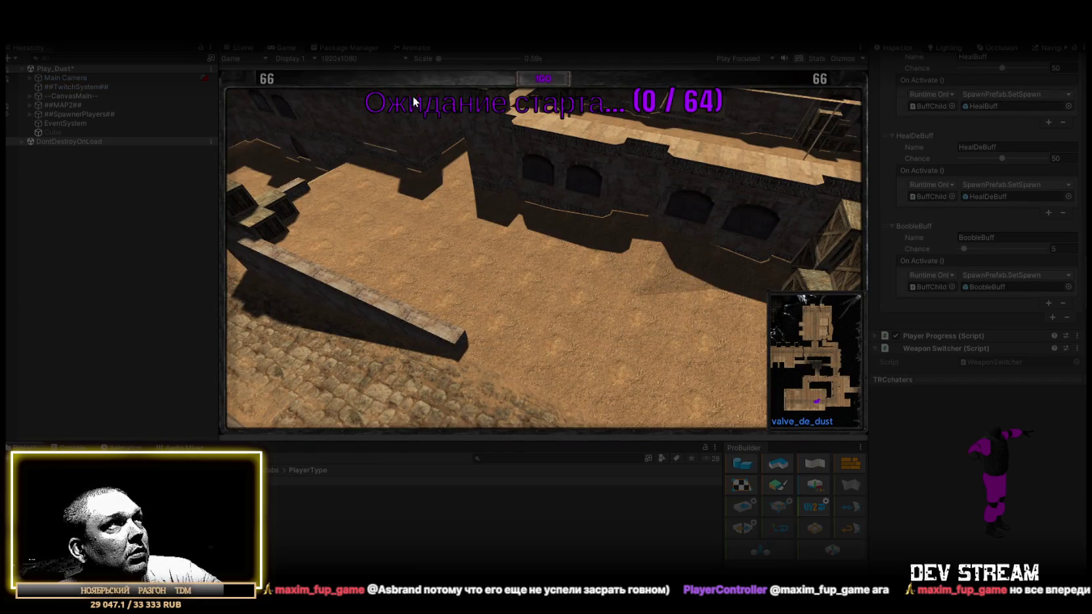
# In the Scene view, select and frame the spawned character's PlayerMapSpot.
pyautogui.click(243, 48)
pyautogui.scroll(-8, 407, 315)
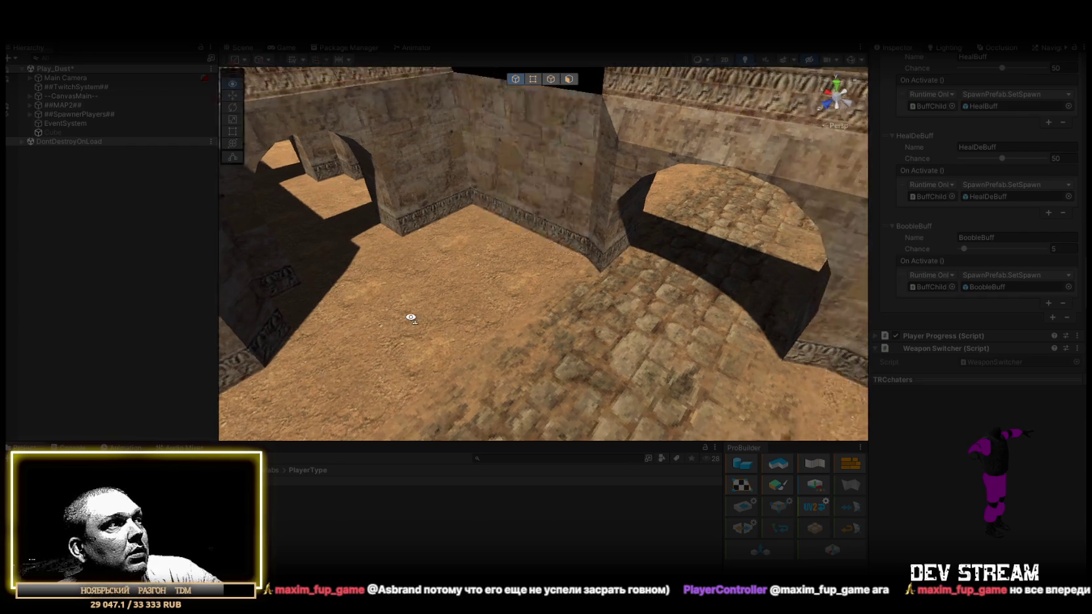
pyautogui.moveTo(643, 361); pyautogui.dragTo(715, 267)
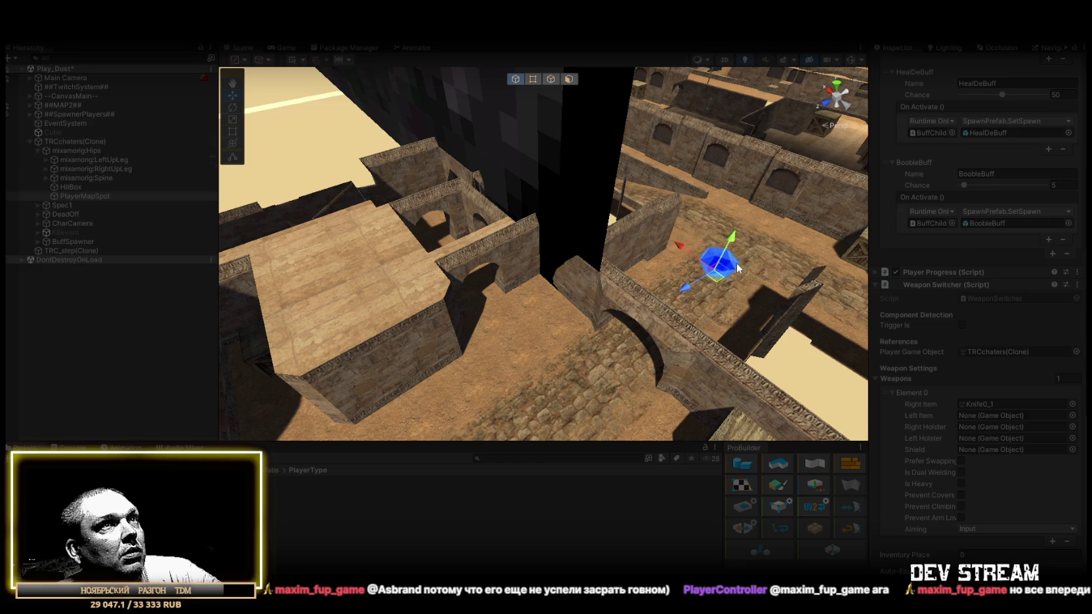
pyautogui.click(737, 268)
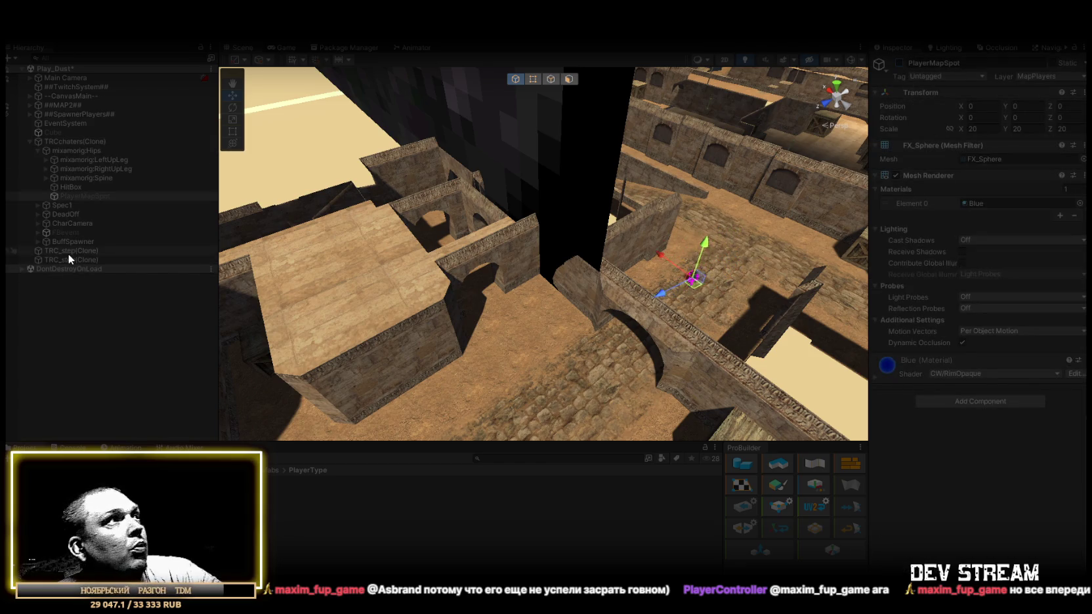
pyautogui.press('f')
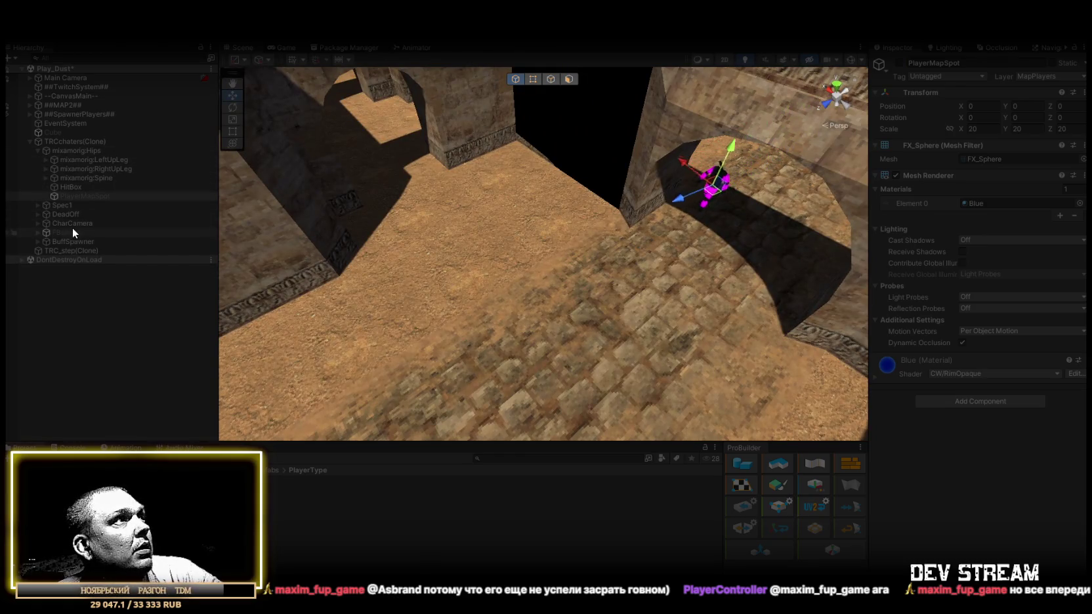
# Drop the BoobleBuff prefab under the character's BuffChild and focus on the buffed character.
pyautogui.click(38, 241)
pyautogui.click(99, 499)
pyautogui.moveTo(99, 499)
pyautogui.mouseDown()
pyautogui.moveTo(115, 473)
pyautogui.moveTo(117, 312)
pyautogui.moveTo(88, 260)
pyautogui.mouseUp()
pyautogui.press('f')
pyautogui.moveTo(578, 235)
pyautogui.mouseDown()
pyautogui.moveTo(706, 155)
pyautogui.moveTo(638, 235)
pyautogui.moveTo(626, 256)
pyautogui.moveTo(632, 276)
pyautogui.moveTo(624, 272)
pyautogui.mouseUp()
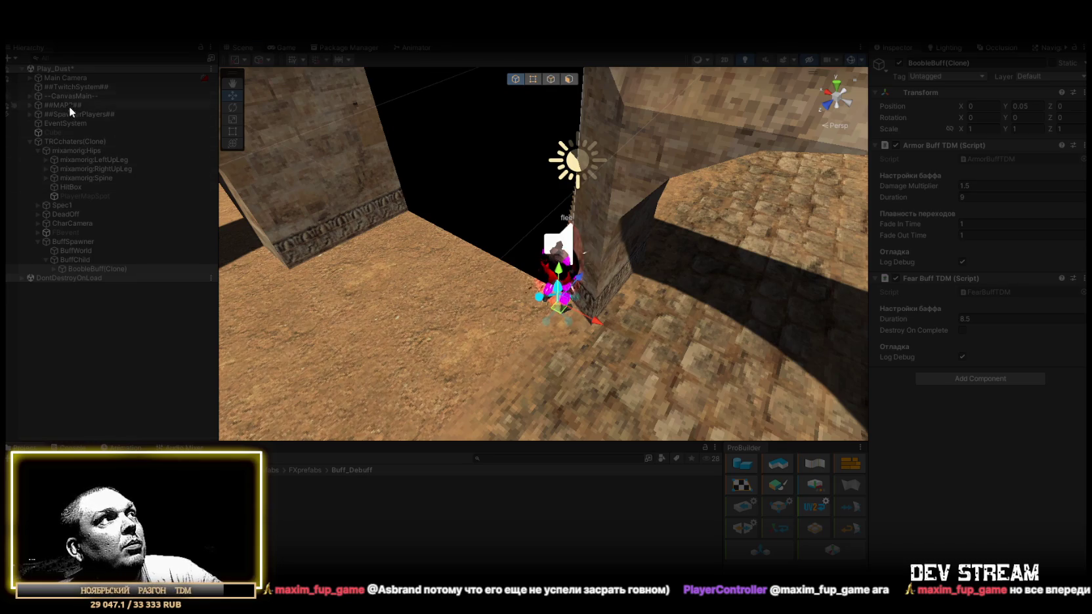
# Look over the fleeing character, select the spawned TRCchaters, and exit Play mode.
pyautogui.moveTo(459, 276); pyautogui.dragTo(446, 262)
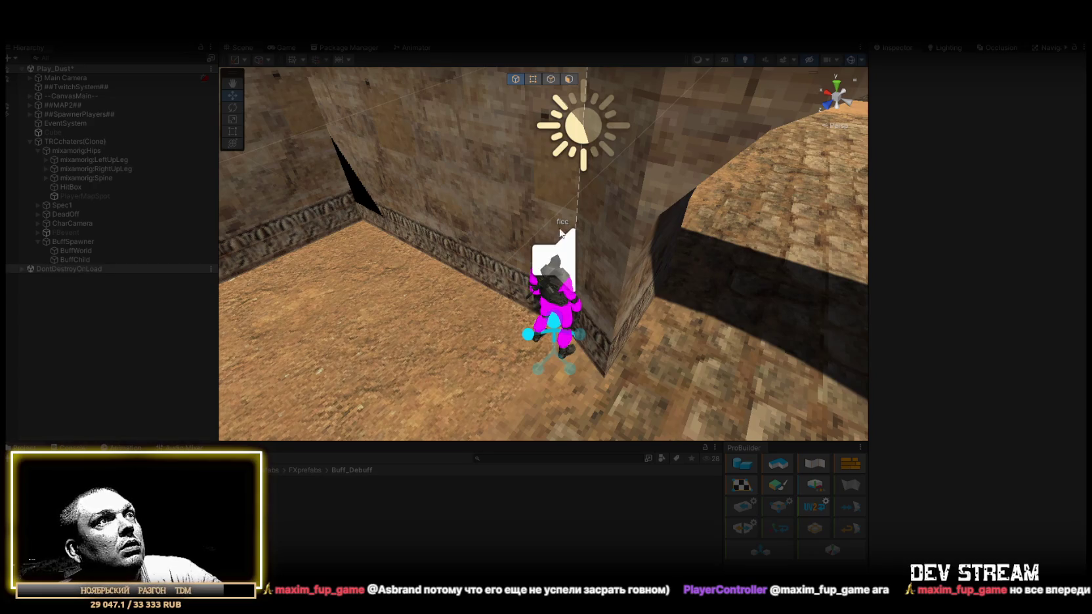
pyautogui.moveTo(563, 226); pyautogui.dragTo(667, 279)
pyautogui.moveTo(619, 216); pyautogui.dragTo(474, 265)
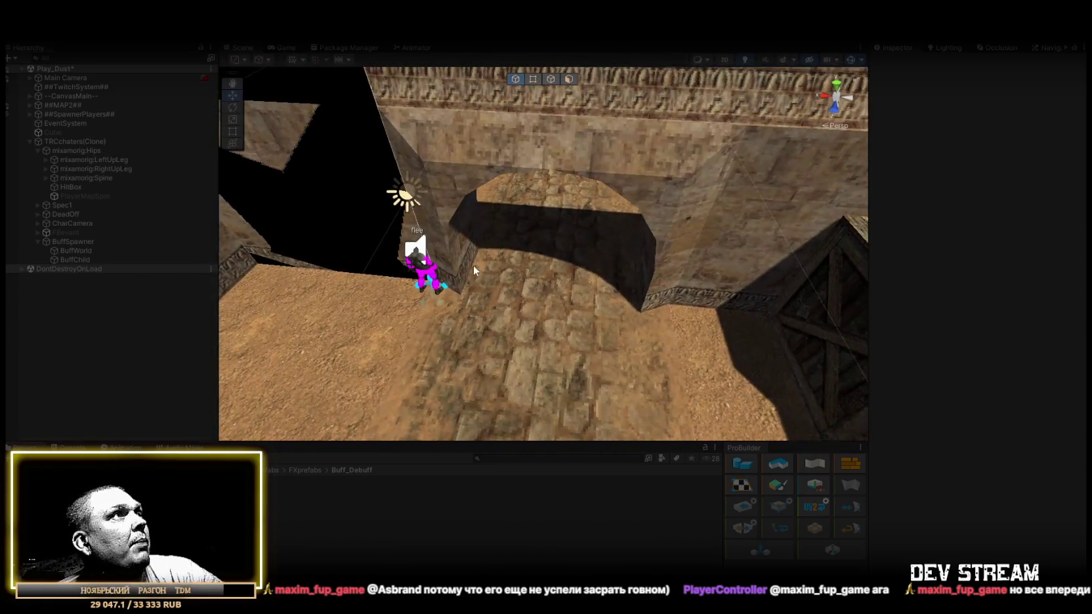
pyautogui.click(64, 143)
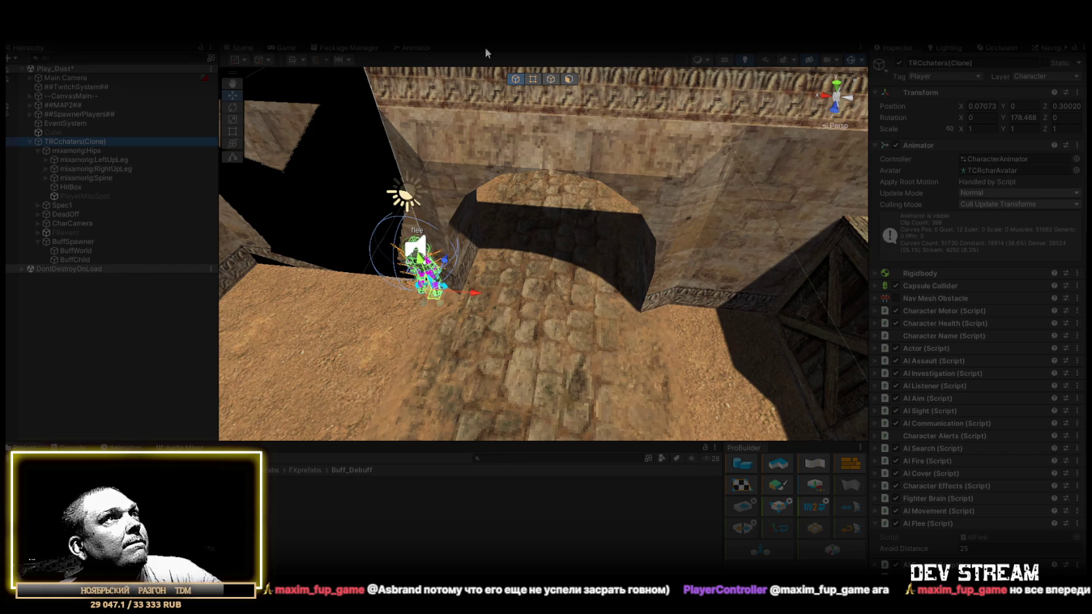
pyautogui.click(529, 41)
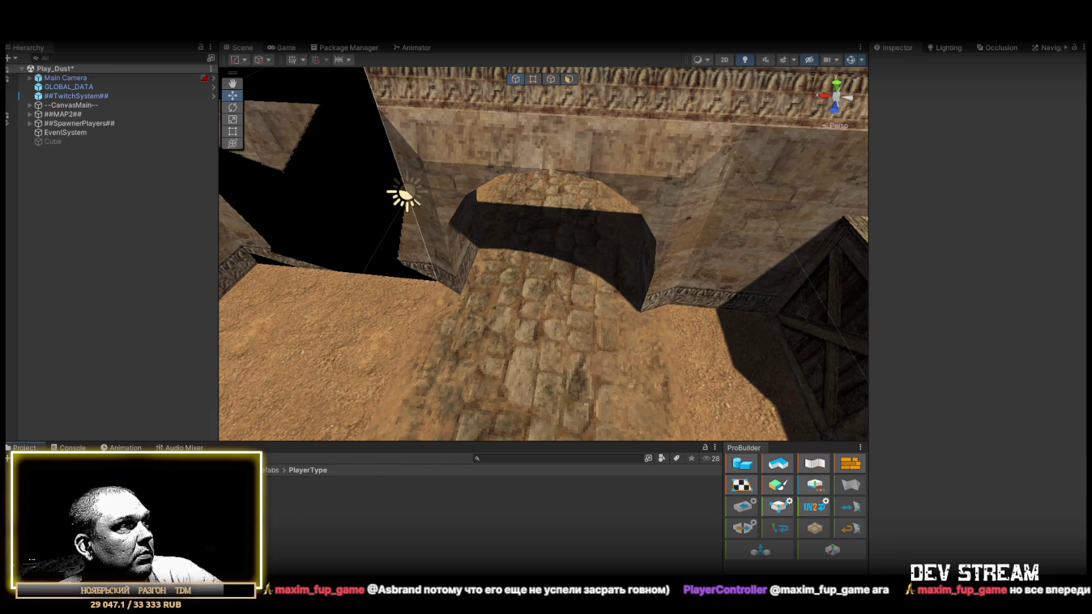
# Enable the Twitch Chat Connector on ##TwitchSystem## and select the TRCchaters prefab.
pyautogui.click(74, 96)
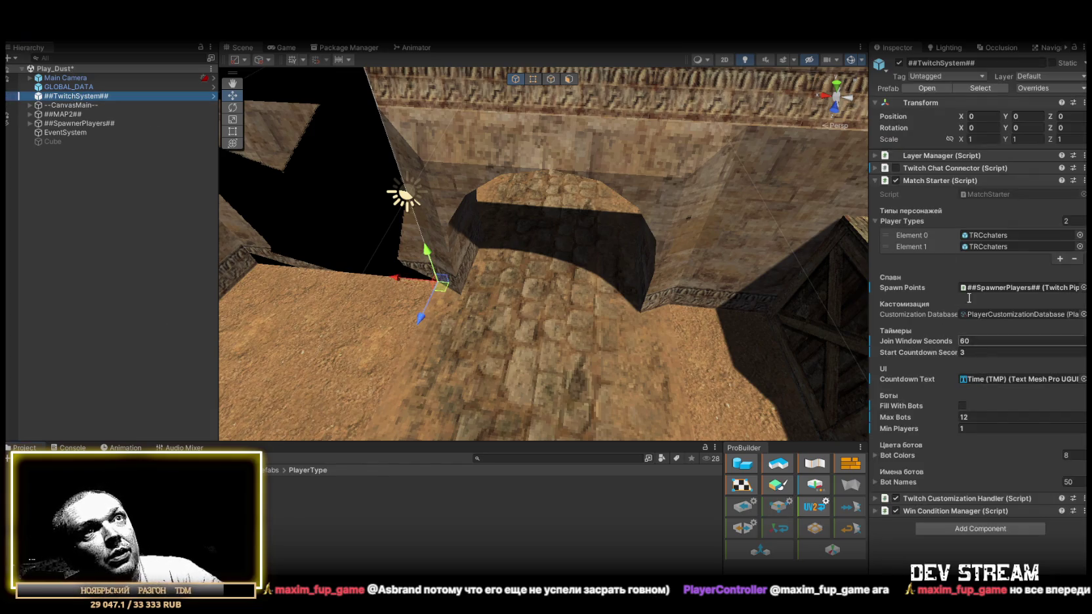
pyautogui.click(896, 168)
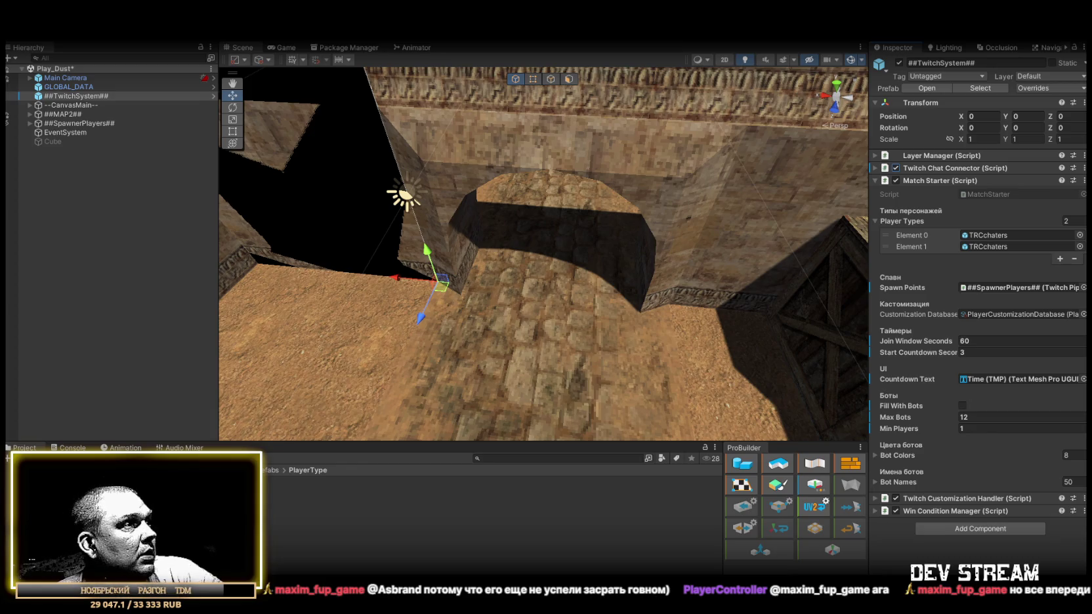
pyautogui.click(328, 481)
# Raise BoobleBuff's chance slider in the Random Buff System list.
pyautogui.scroll(-10, 979, 276)
pyautogui.scroll(-10, 982, 271)
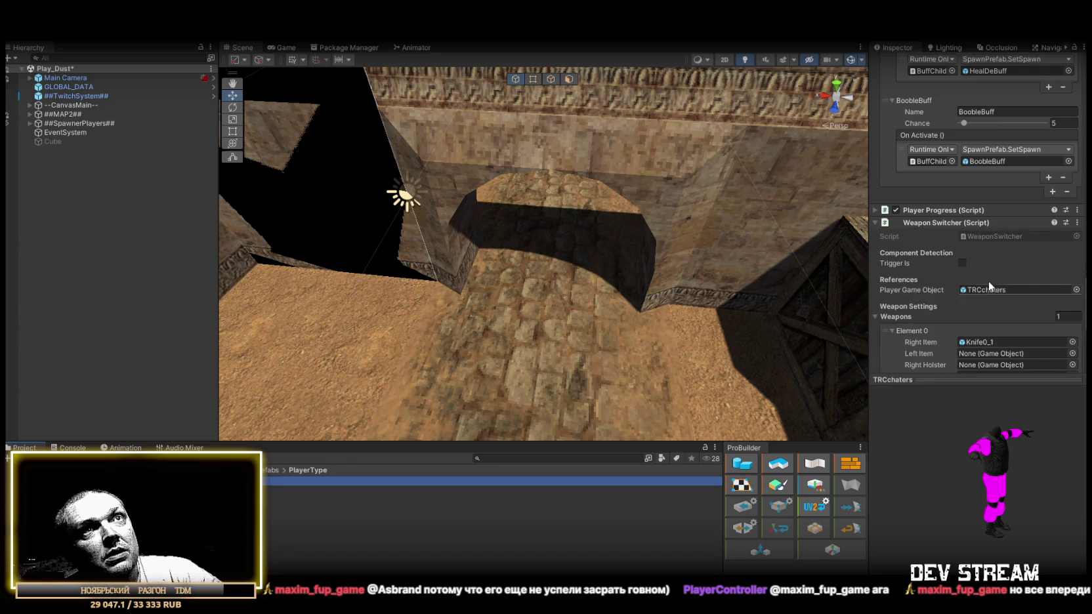
pyautogui.scroll(4, 1024, 258)
pyautogui.moveTo(965, 245); pyautogui.dragTo(995, 246)
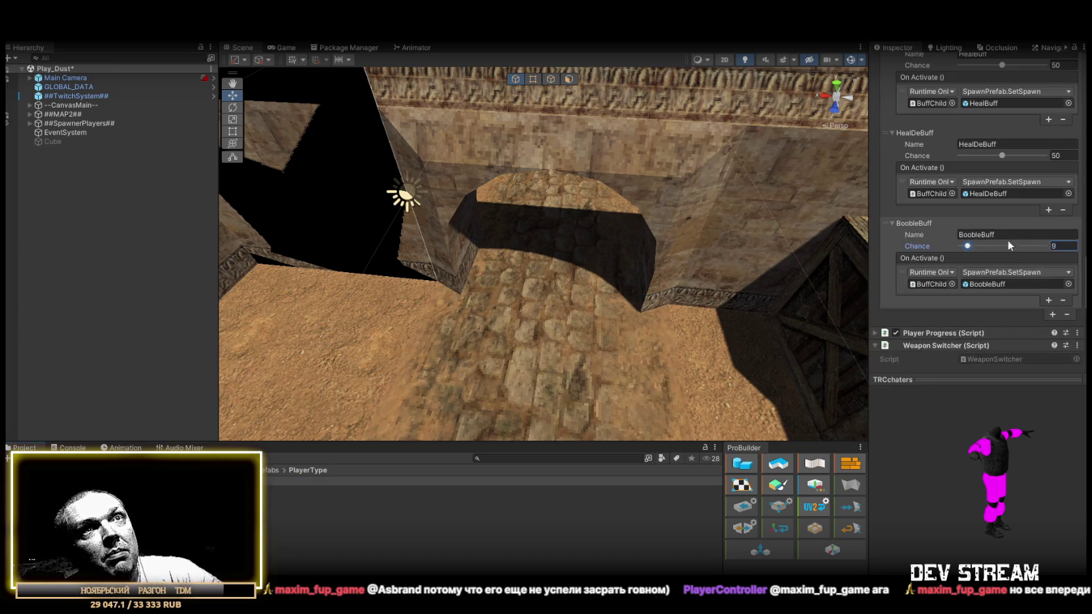
pyautogui.moveTo(540, 241)
pyautogui.mouseDown()
pyautogui.moveTo(597, 195)
pyautogui.moveTo(597, 231)
pyautogui.moveTo(761, 194)
pyautogui.mouseUp()
pyautogui.scroll(2, 1000, 237)
pyautogui.scroll(2, 1000, 242)
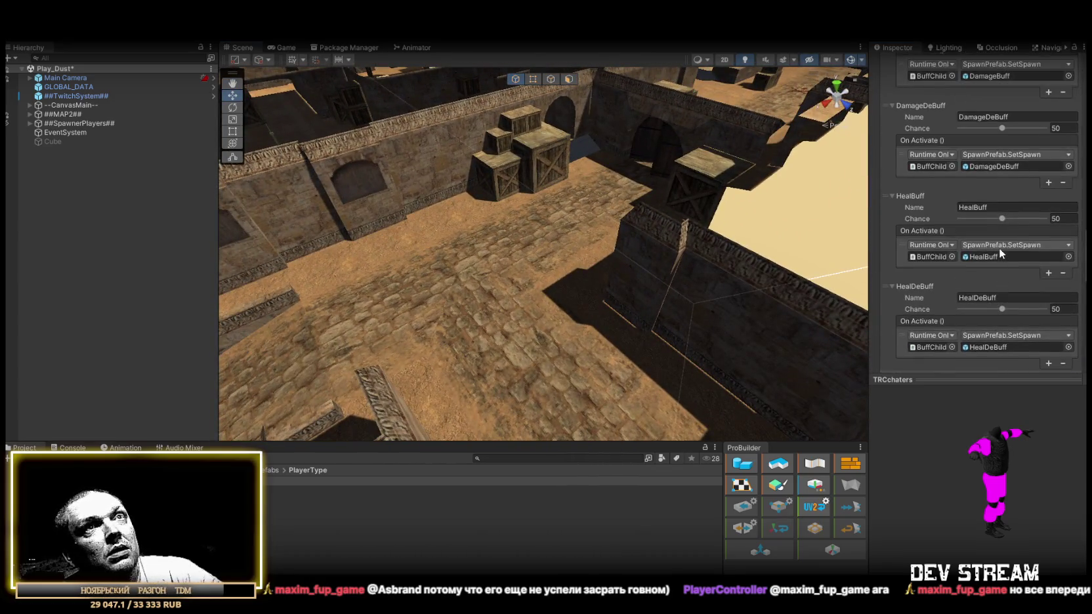
pyautogui.scroll(-4, 988, 246)
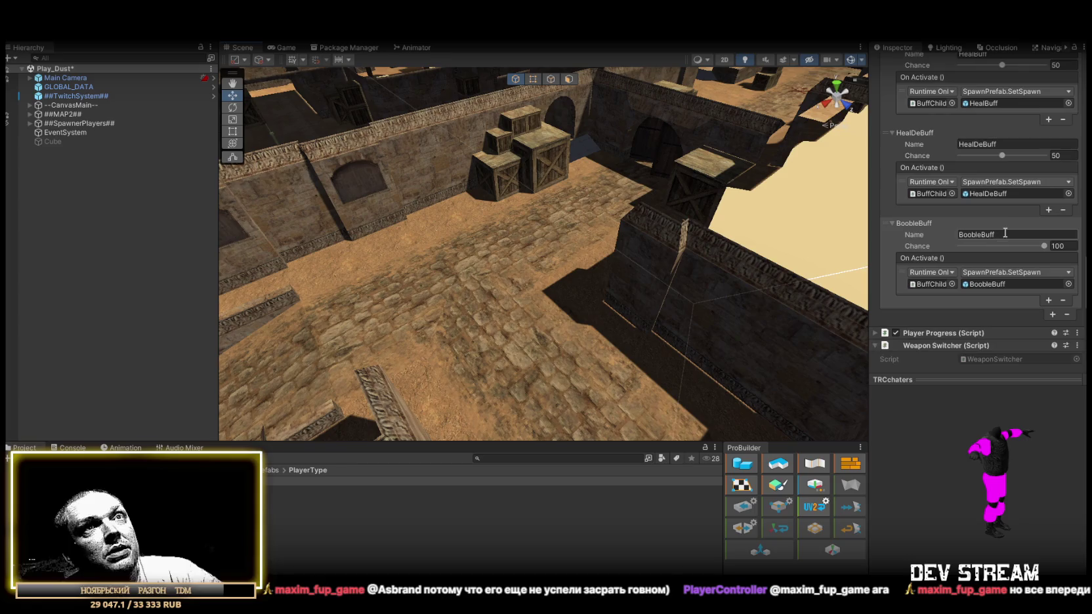
# Drag the HealDeBuff and HealBuff chance sliders down to 0.
pyautogui.moveTo(984, 155); pyautogui.dragTo(955, 161)
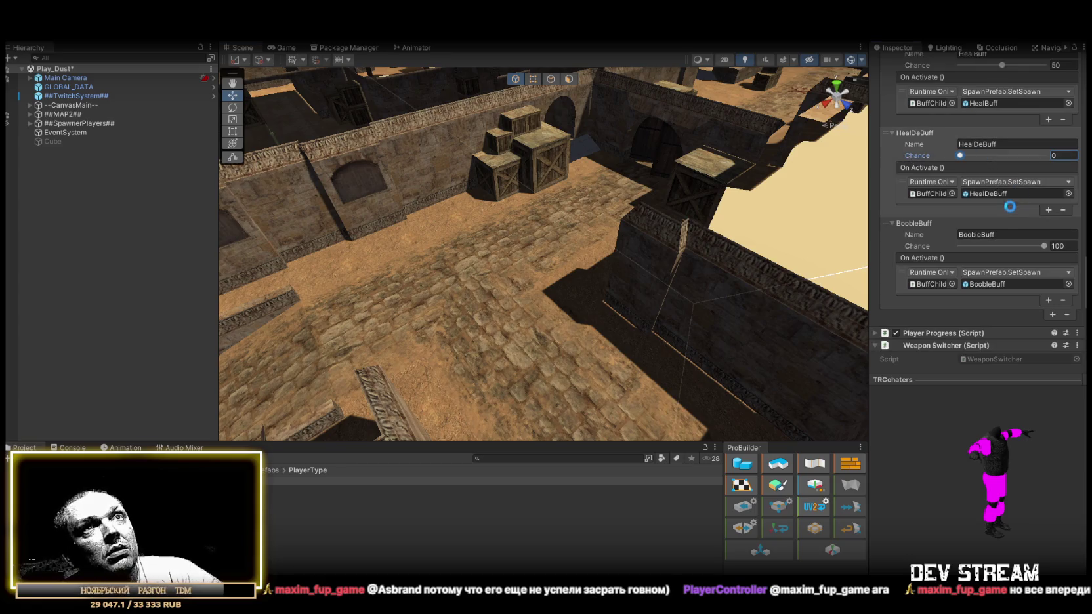
pyautogui.scroll(10, 1008, 217)
pyautogui.moveTo(983, 217); pyautogui.dragTo(918, 214)
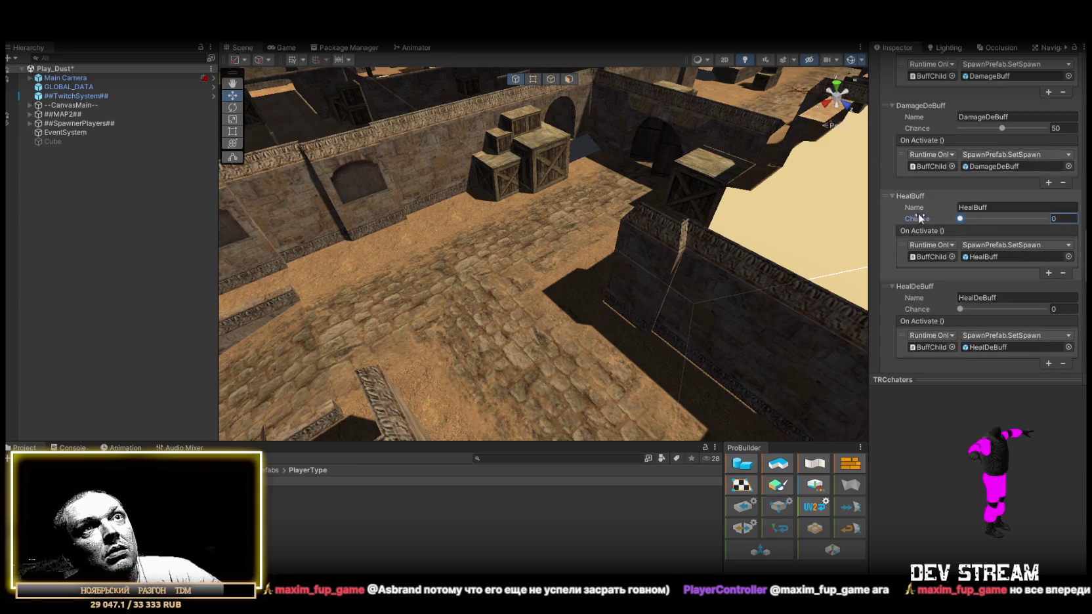
pyautogui.moveTo(977, 127); pyautogui.dragTo(926, 128)
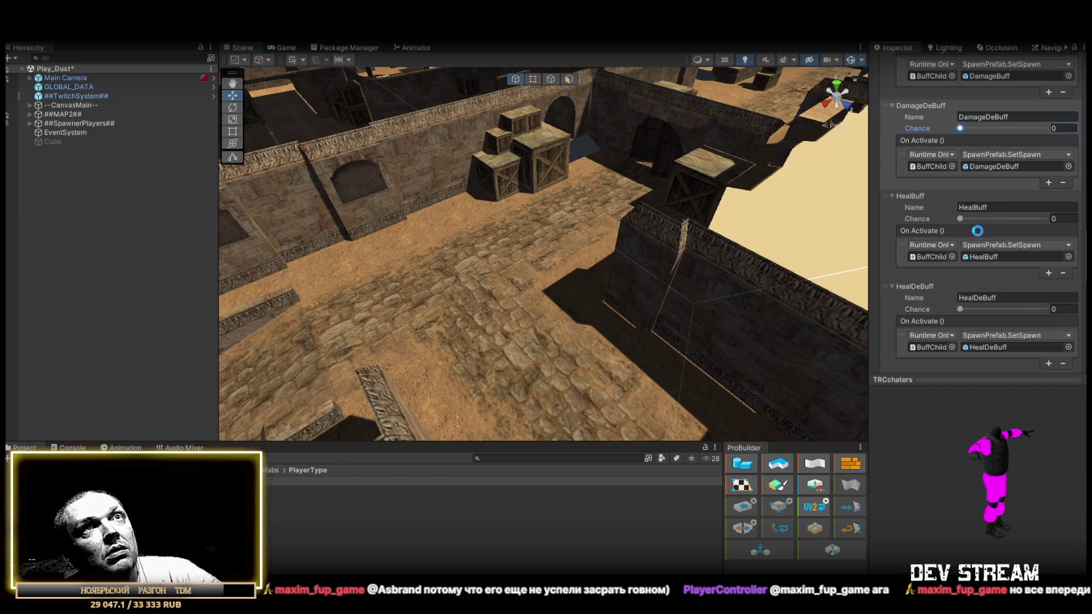
pyautogui.scroll(8, 979, 226)
pyautogui.scroll(-3, 984, 222)
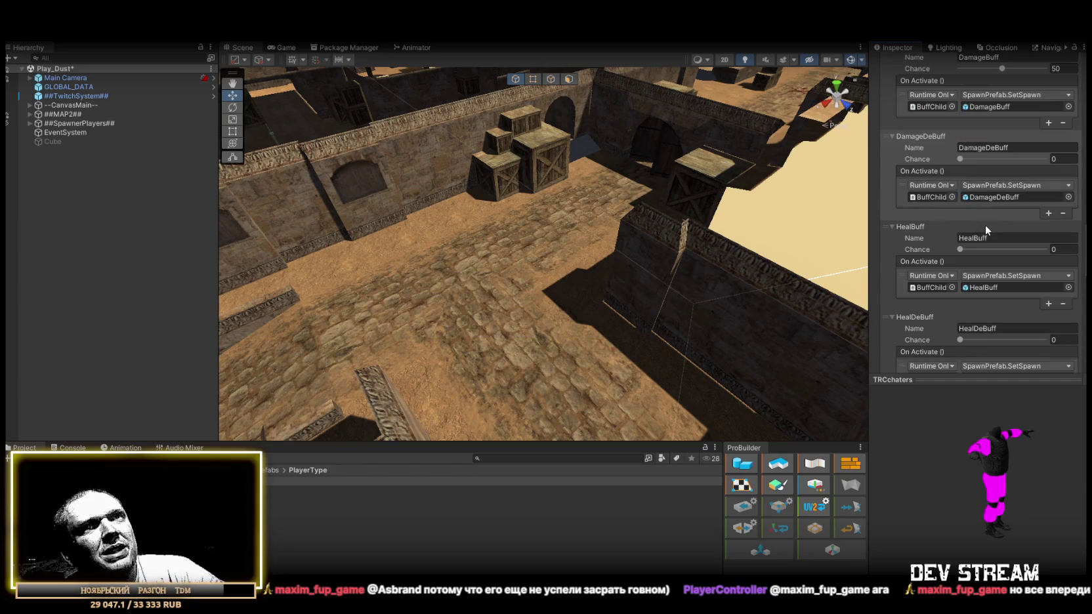
# Set the DamageDeBuff, HealBuff and HealDeBuff chances to 50.
pyautogui.click(1008, 158)
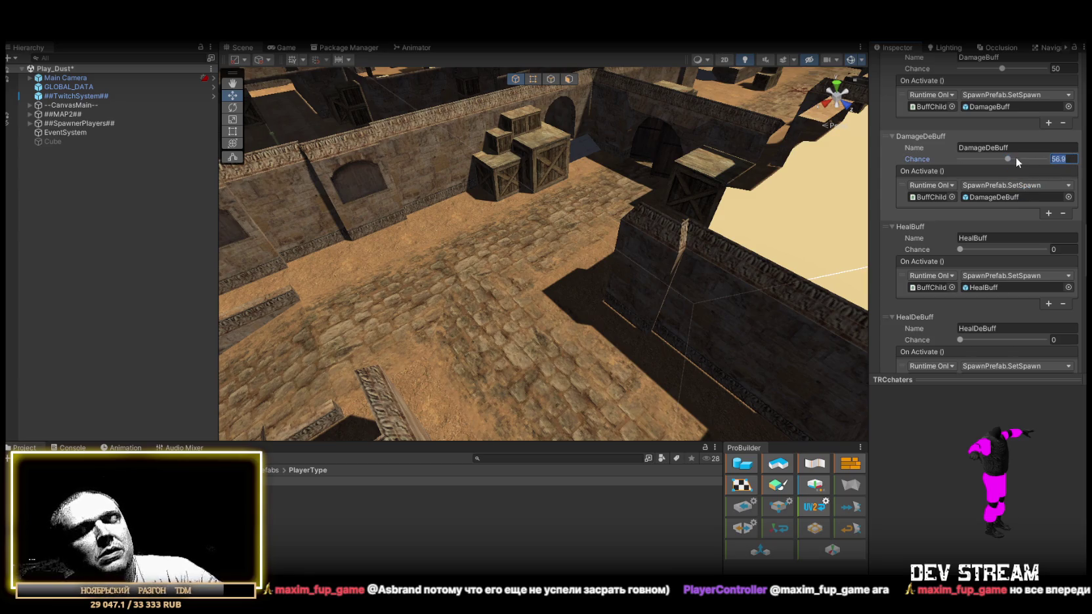
pyautogui.write('50')
pyautogui.click(1064, 249)
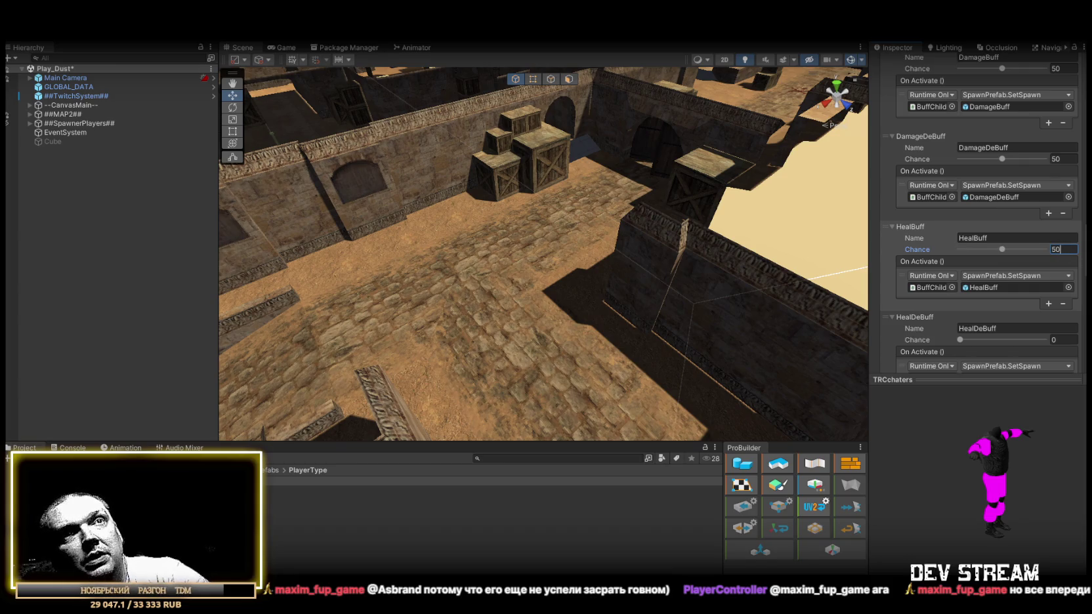
pyautogui.click(1063, 339)
pyautogui.write('5')
pyautogui.scroll(-5, 1053, 314)
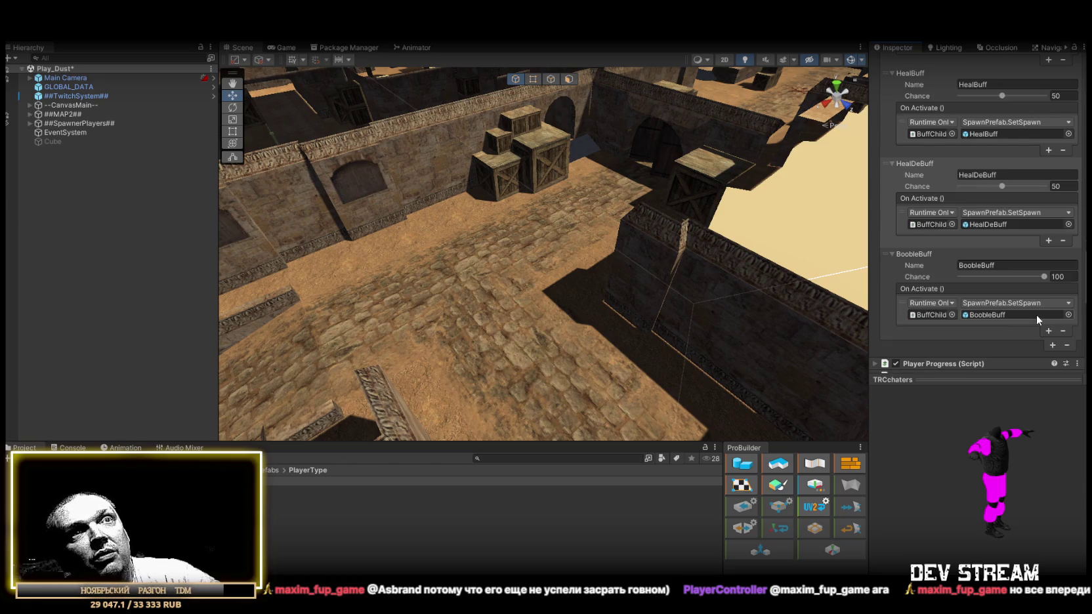
# Expand the duplicated BoobleBuff entry, rename it BoobleBuff2, and remove a stray empty event.
pyautogui.scroll(15, 1037, 313)
pyautogui.scroll(3, 1036, 309)
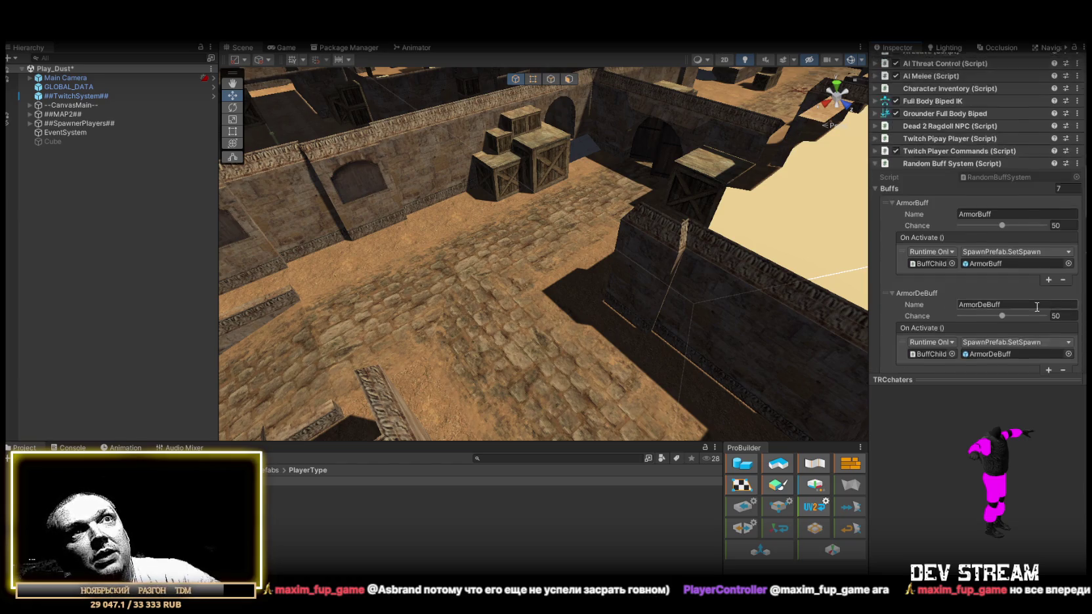
pyautogui.scroll(-8, 1036, 308)
pyautogui.scroll(-6, 1035, 305)
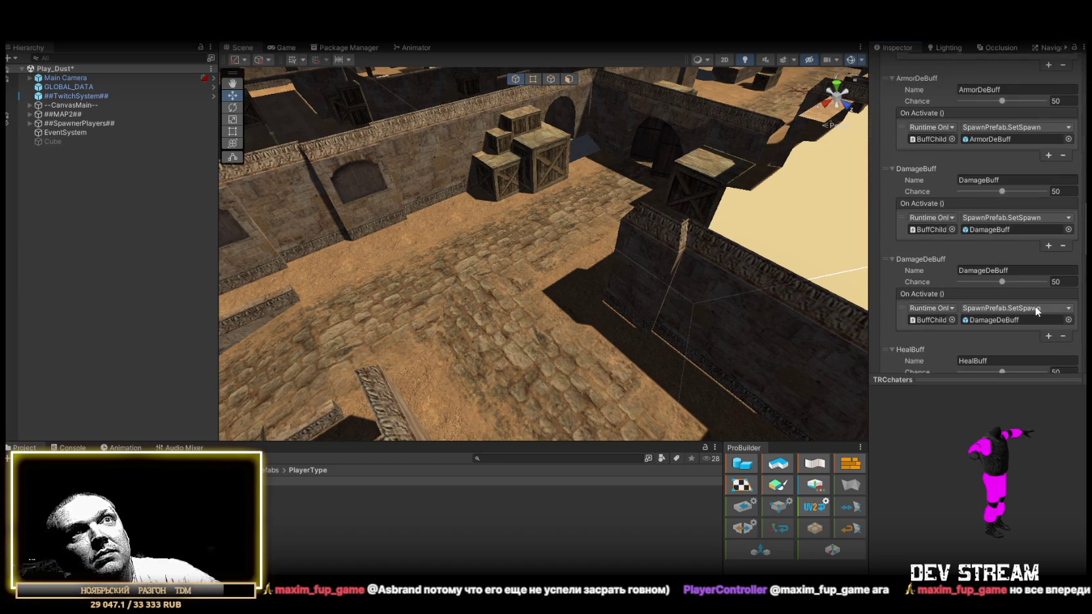
pyautogui.scroll(8, 1035, 305)
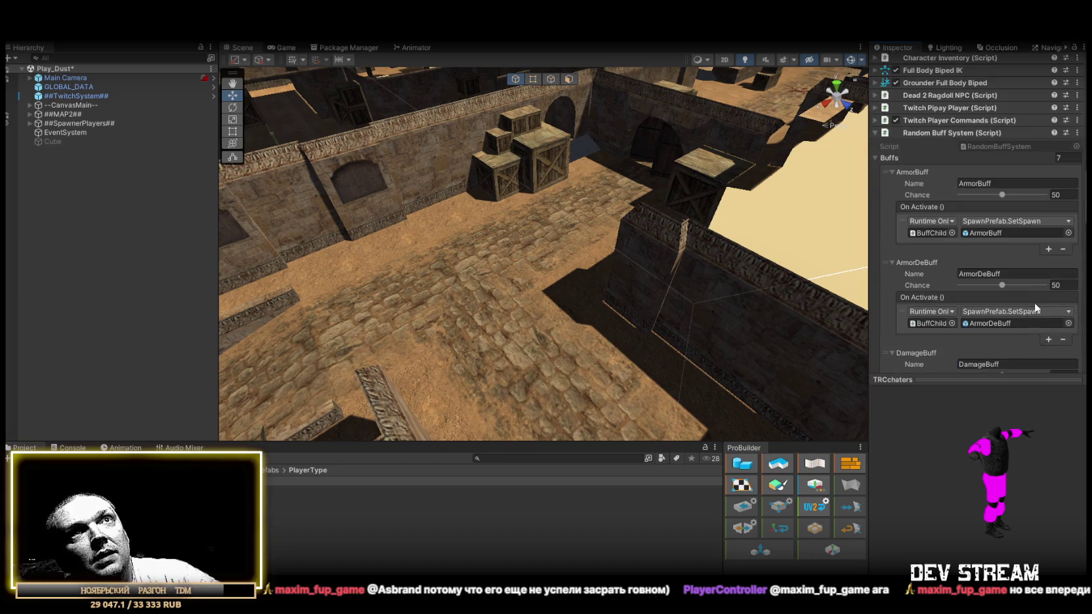
pyautogui.scroll(-3, 1037, 281)
pyautogui.scroll(-13, 1034, 282)
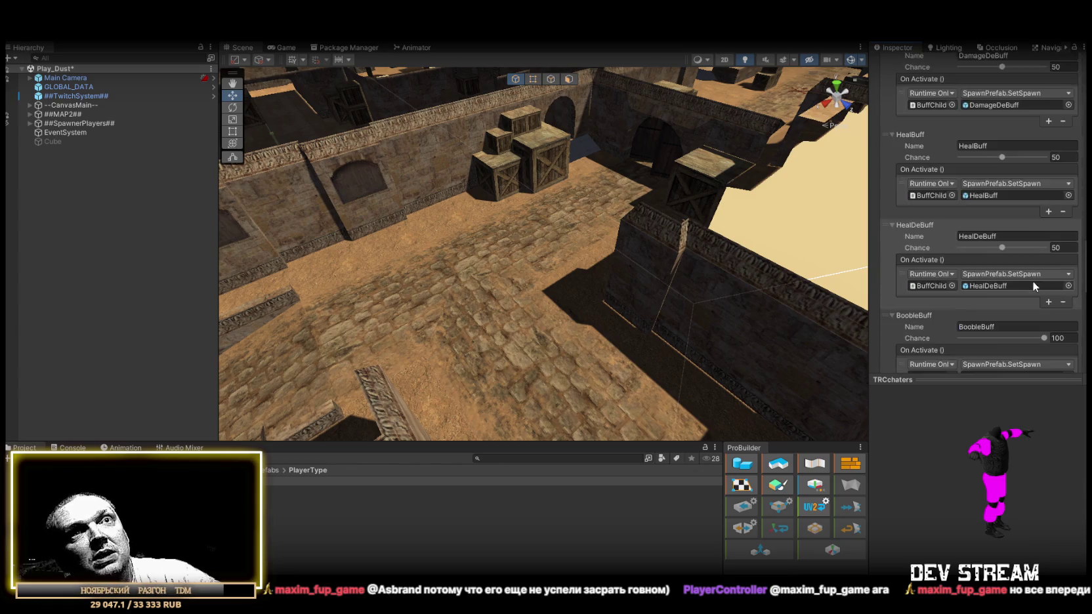
pyautogui.moveTo(575, 197); pyautogui.dragTo(592, 197)
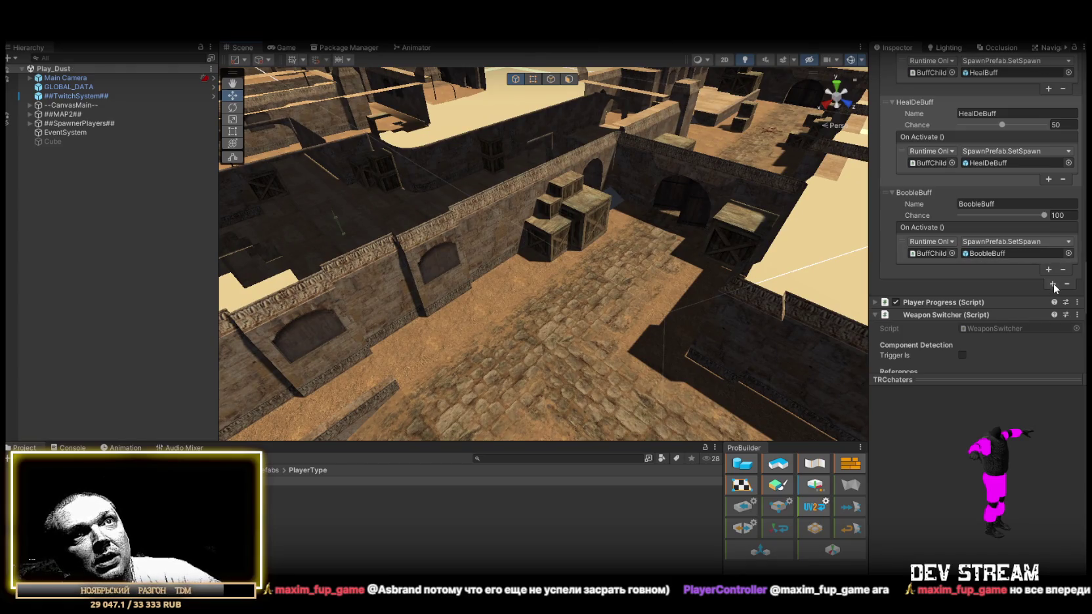
pyautogui.click(891, 284)
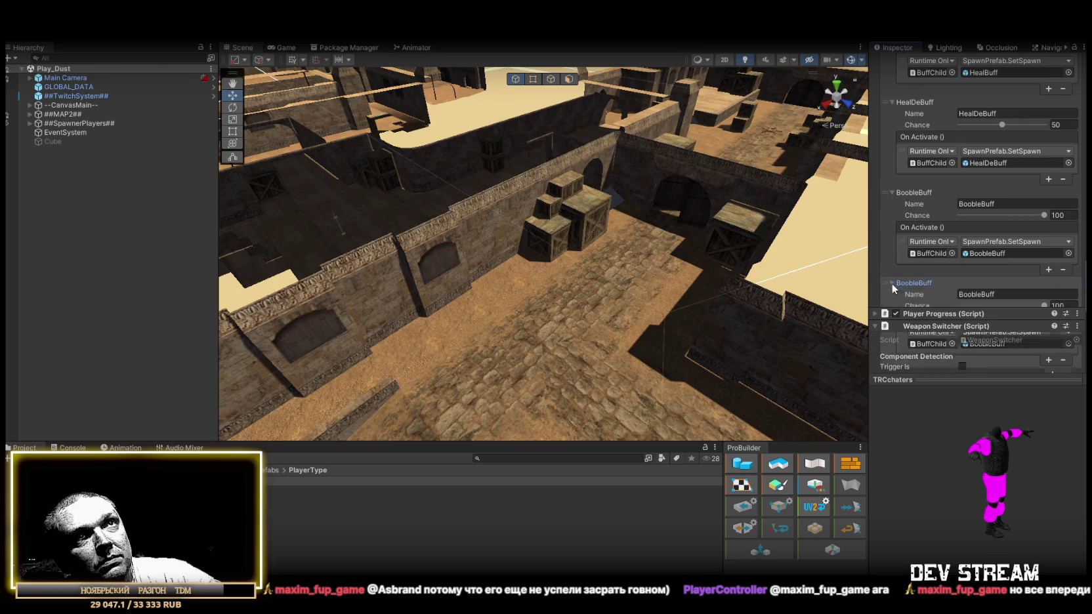
pyautogui.click(1047, 204)
pyautogui.click(1009, 292)
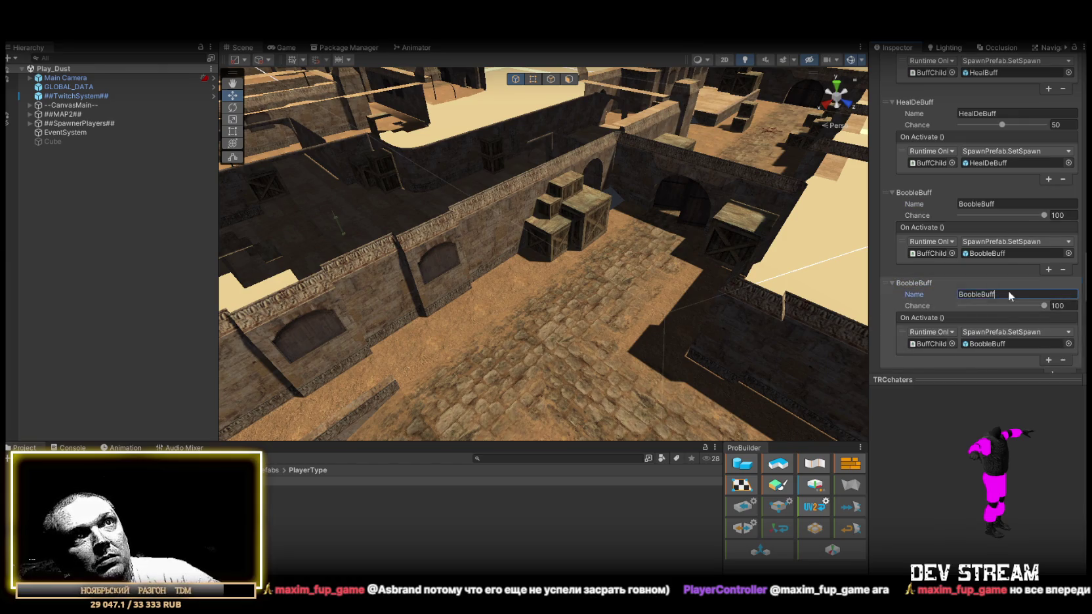
pyautogui.write('2')
pyautogui.click(1049, 361)
pyautogui.scroll(-3, 1024, 327)
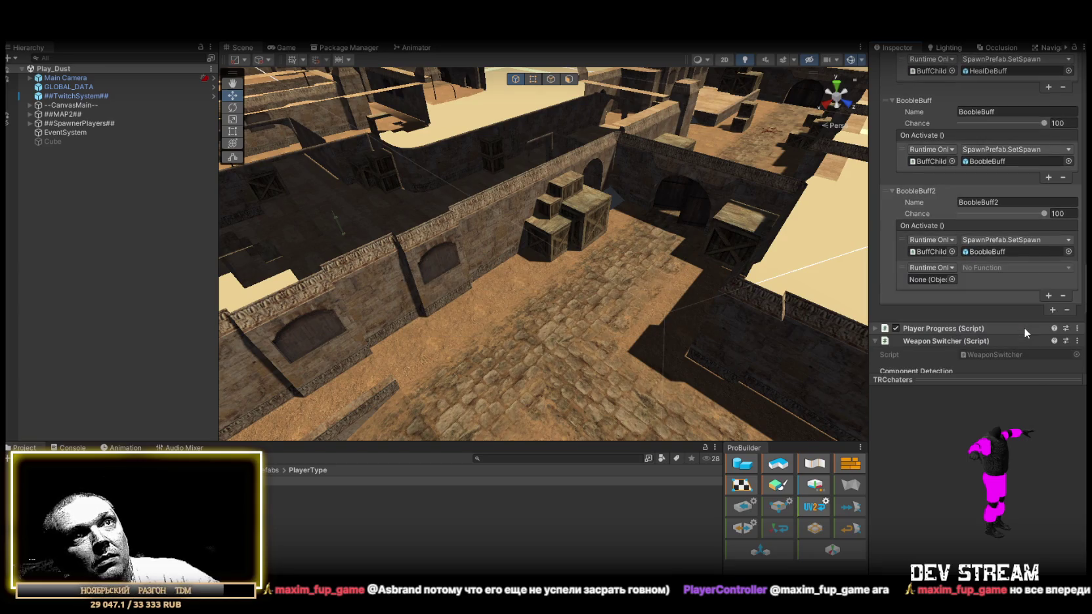
pyautogui.click(1064, 296)
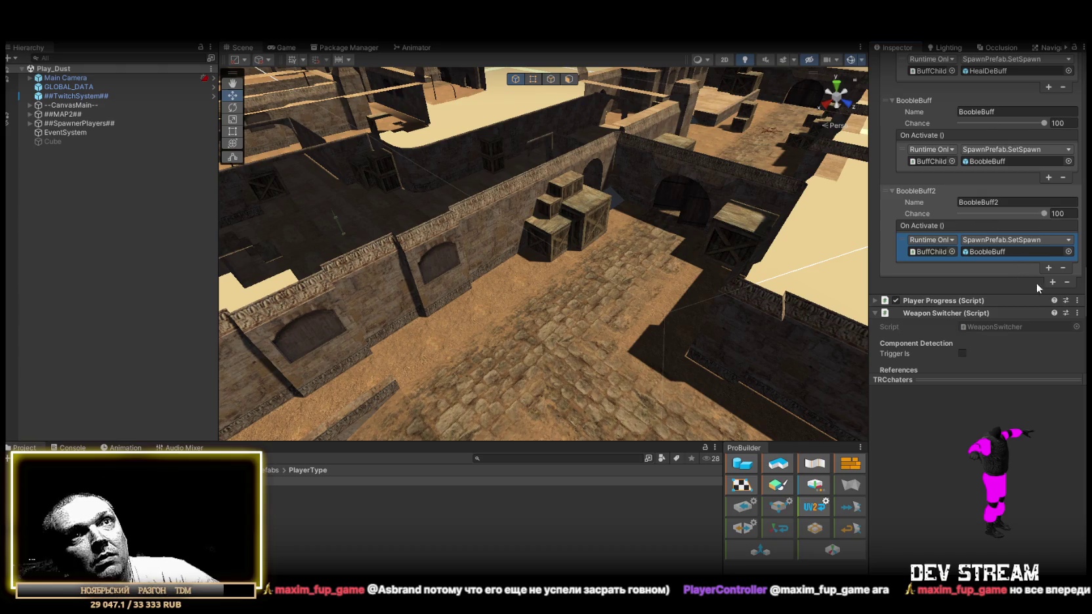
# Append two more BoobleBuff copies, BoobleBuff3 and BoobleBuff4, and expand their fields.
pyautogui.click(1053, 283)
pyautogui.click(892, 282)
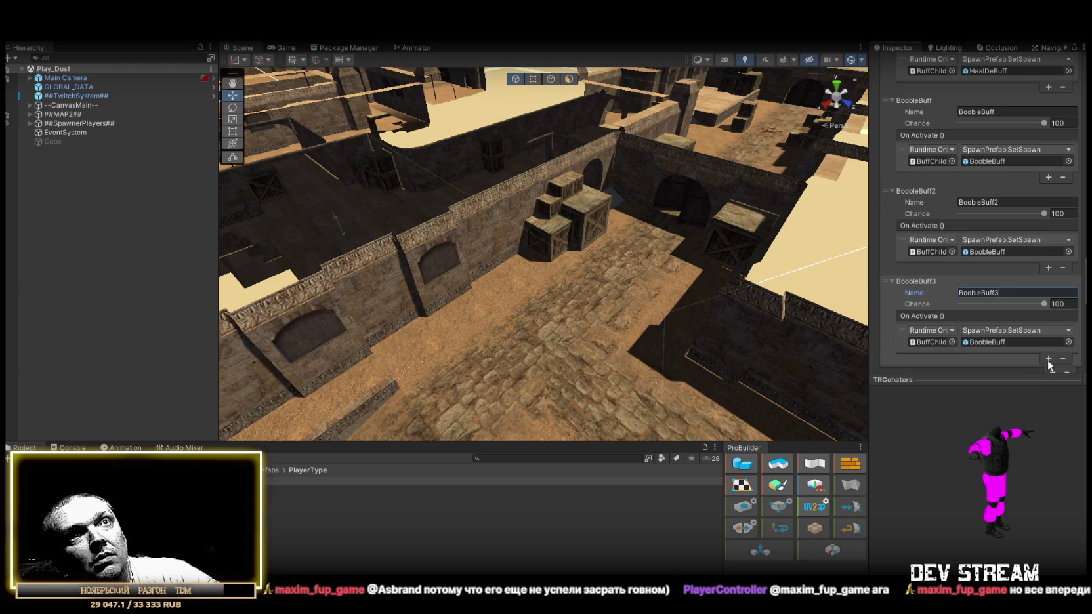
pyautogui.scroll(-2, 1047, 361)
pyautogui.click(1053, 310)
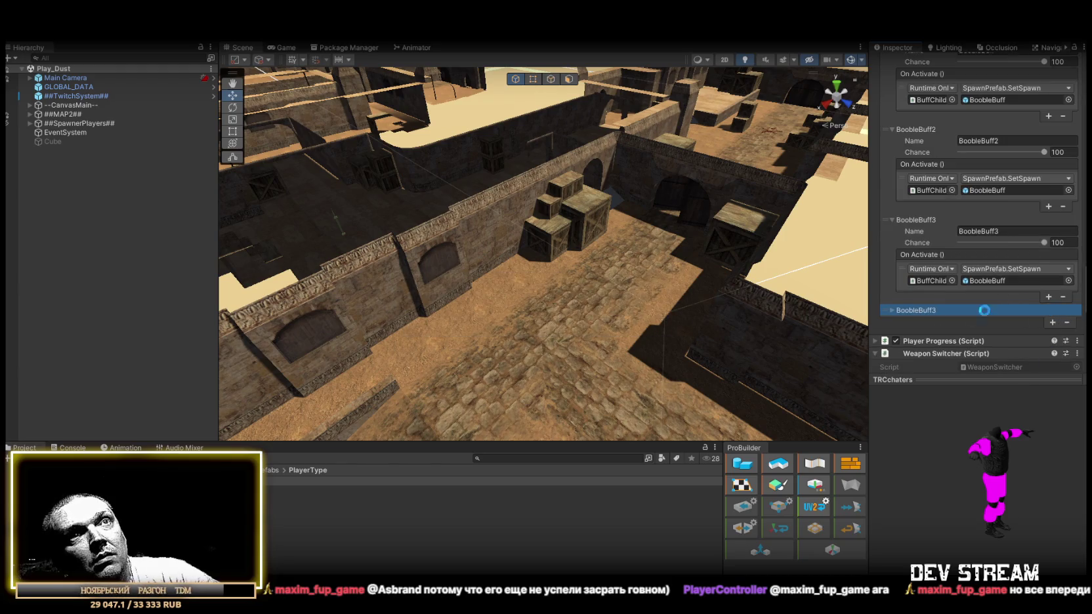
pyautogui.click(894, 311)
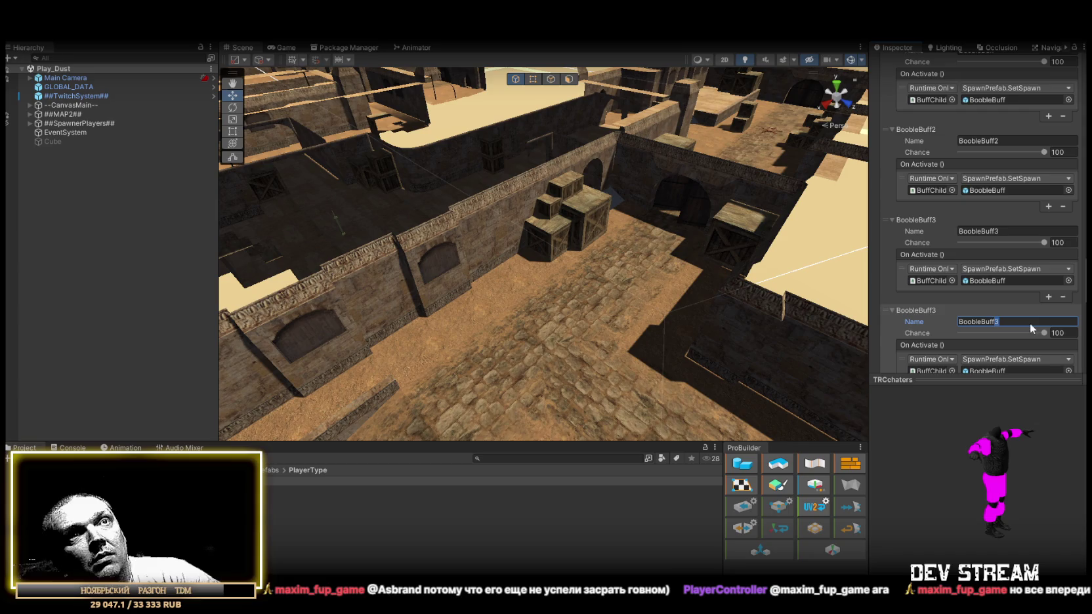
pyautogui.write('4')
pyautogui.moveTo(657, 237)
pyautogui.mouseDown()
pyautogui.moveTo(669, 227)
pyautogui.moveTo(604, 109)
pyautogui.mouseUp()
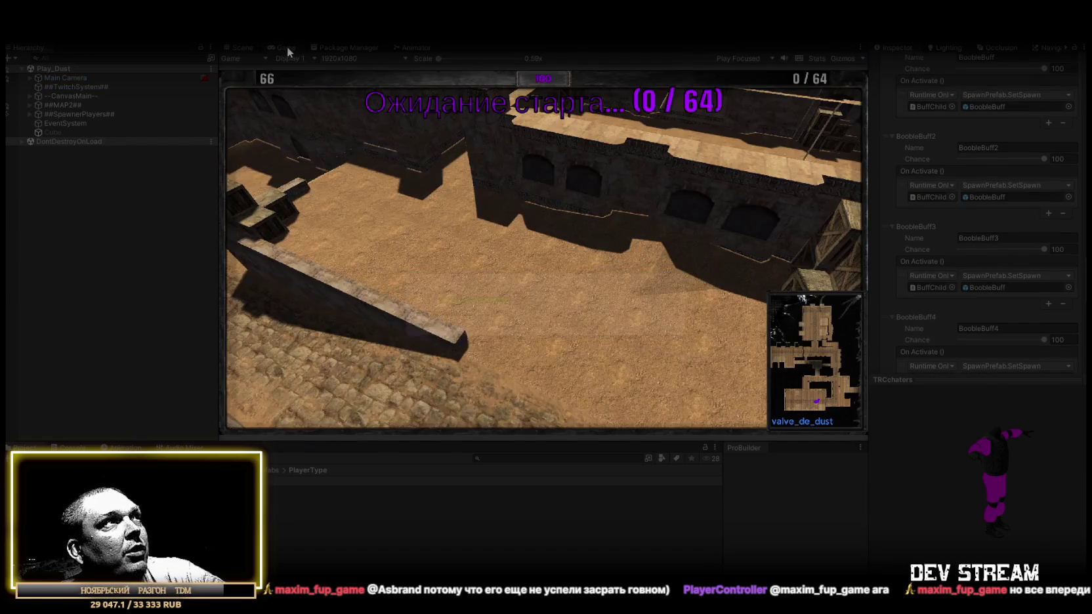
# Maximize the Game view, start the !GO match on Dust, then stop playing with Ctrl+P.
pyautogui.doubleClick(287, 46)
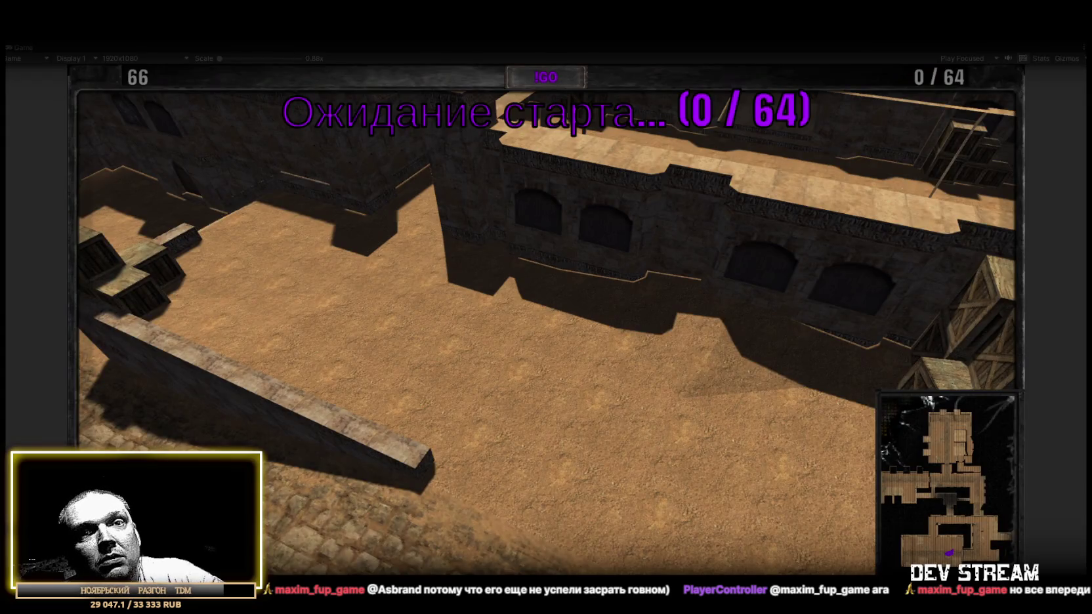
pyautogui.click(552, 80)
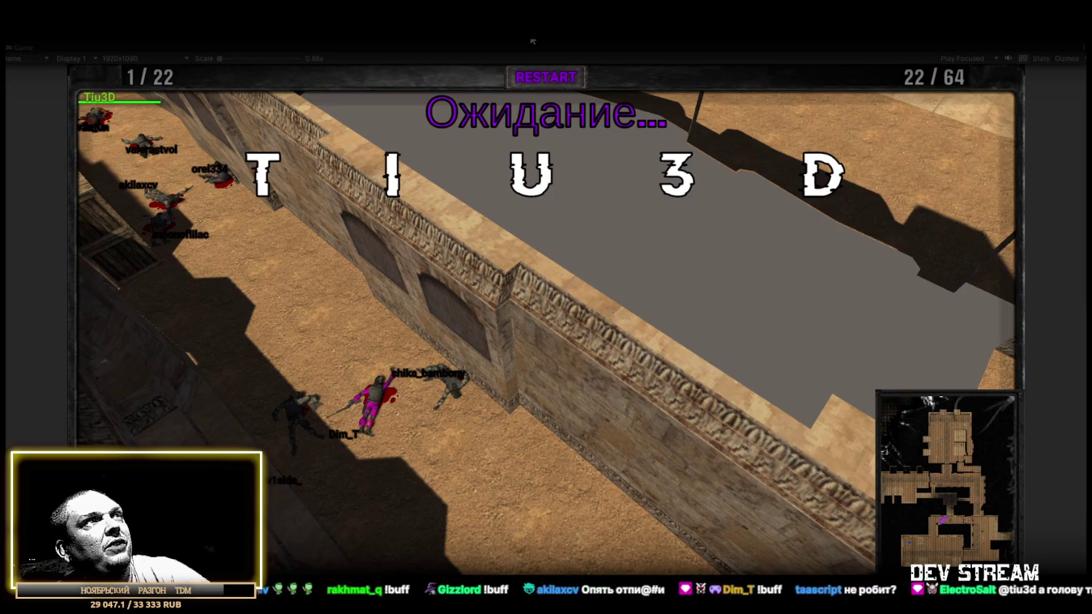
pyautogui.hotkey('ctrl', 'p')
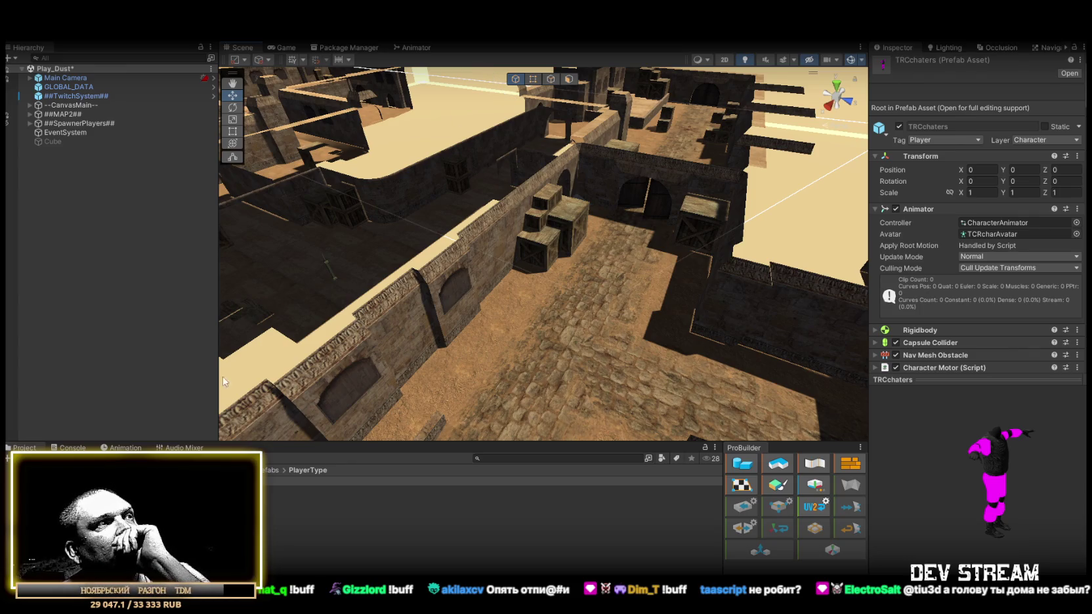
# Open the TRCchaters prefab and select the Spec1_Sheya mesh on the character.
pyautogui.doubleClick(328, 482)
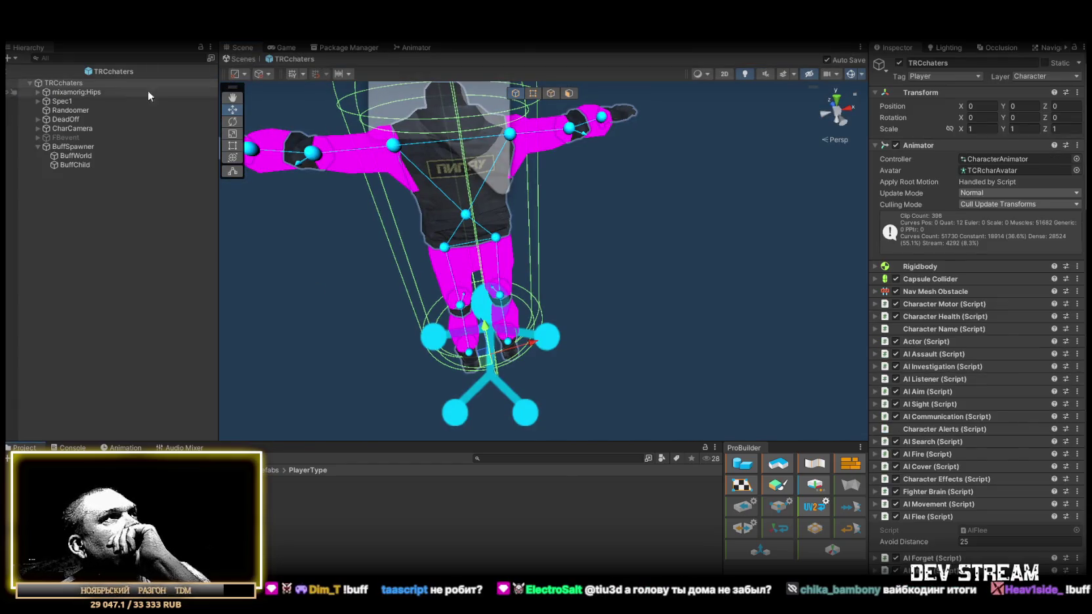
pyautogui.moveTo(533, 208)
pyautogui.mouseDown()
pyautogui.moveTo(520, 185)
pyautogui.moveTo(606, 264)
pyautogui.mouseUp()
pyautogui.click(592, 262)
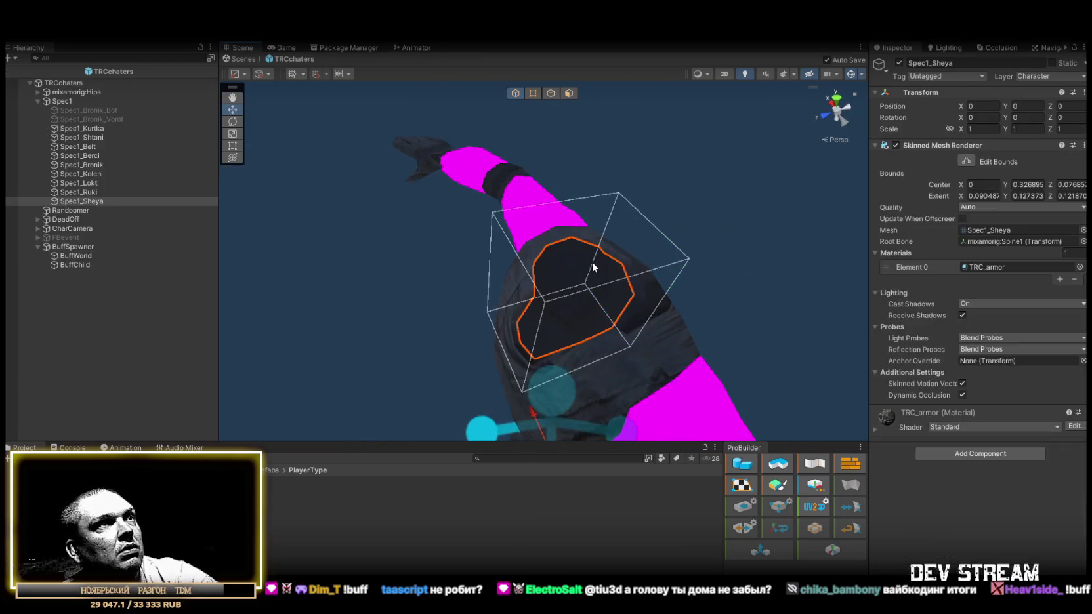
# Expand mixamorig:Hips > Spine > Spine1 > Spine2 > Neck > Head to reveal HeadSpotMain.
pyautogui.click(38, 101)
pyautogui.click(38, 92)
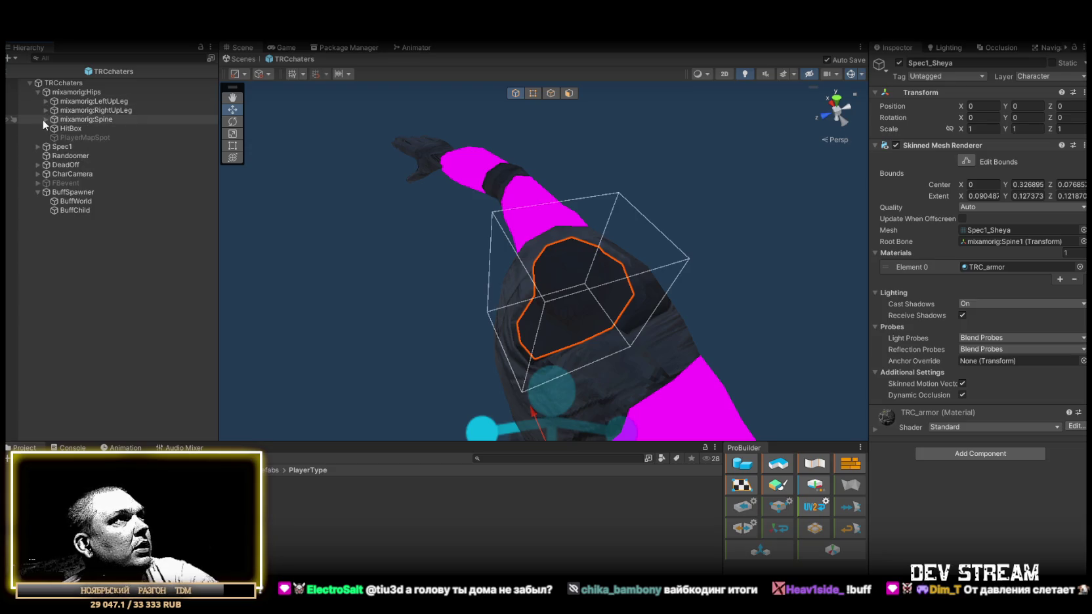
pyautogui.click(46, 120)
pyautogui.click(53, 128)
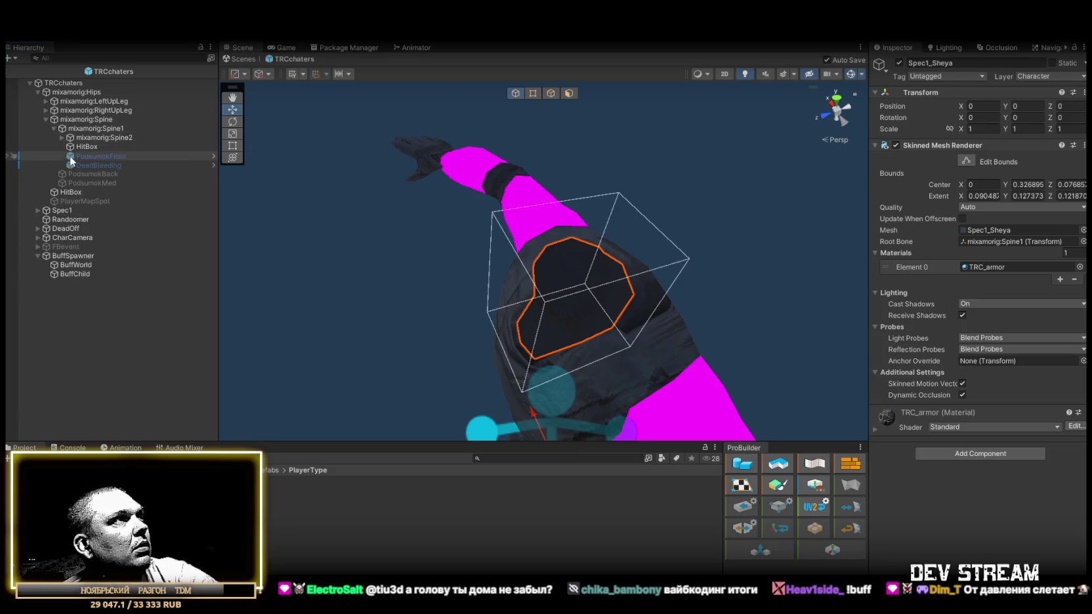
pyautogui.click(61, 138)
pyautogui.click(69, 156)
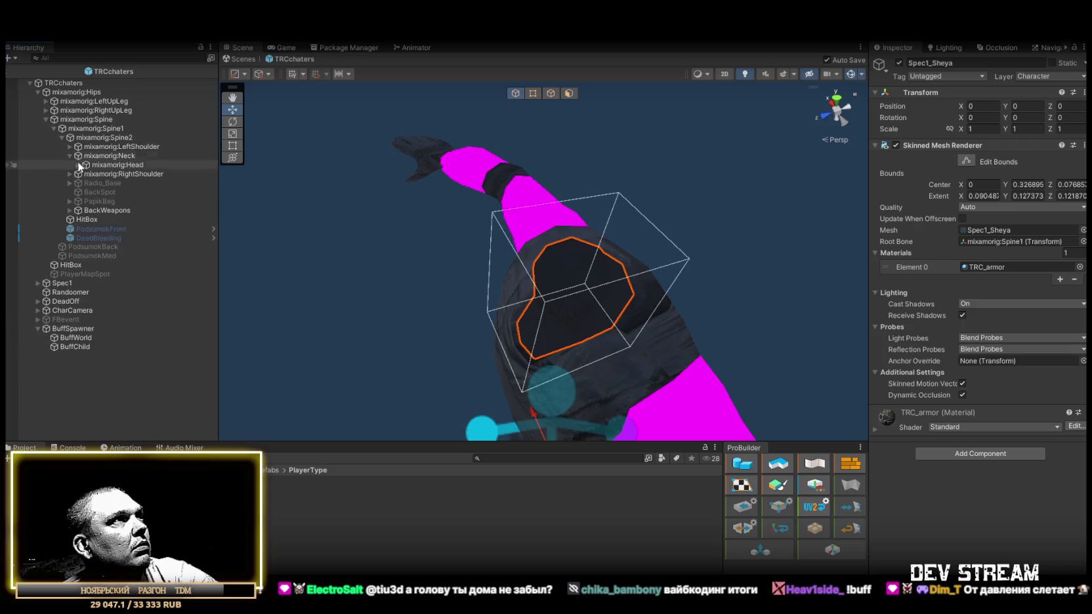
pyautogui.click(78, 164)
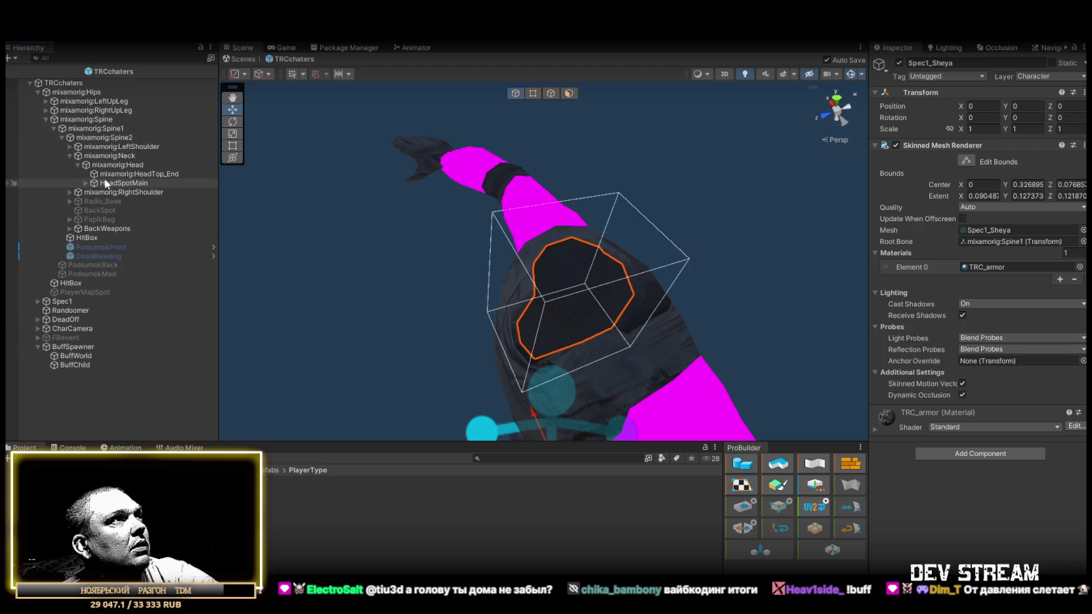
# Add a HitBox On Hit Event calling TRCchaters' CharacterHealth.Deal with -100, and save.
pyautogui.click(86, 183)
pyautogui.click(138, 191)
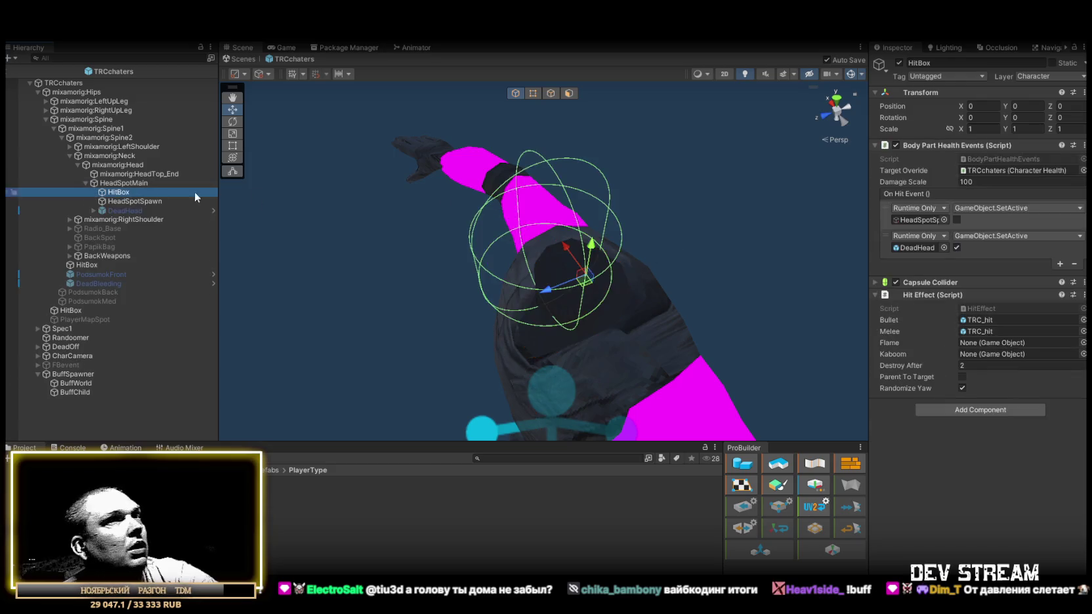
pyautogui.click(1060, 264)
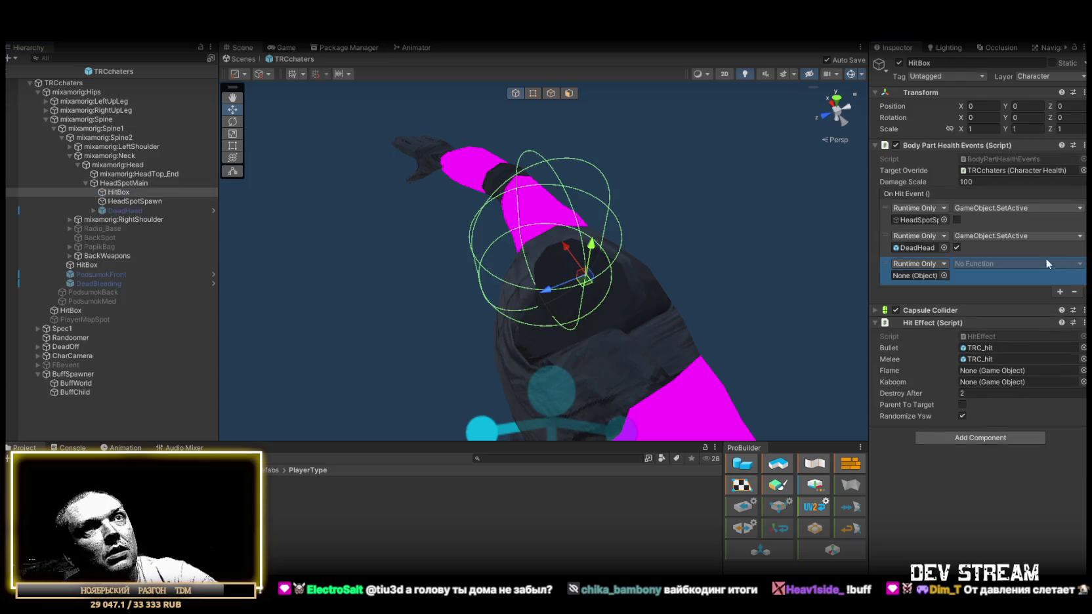
pyautogui.moveTo(64, 82); pyautogui.dragTo(918, 276)
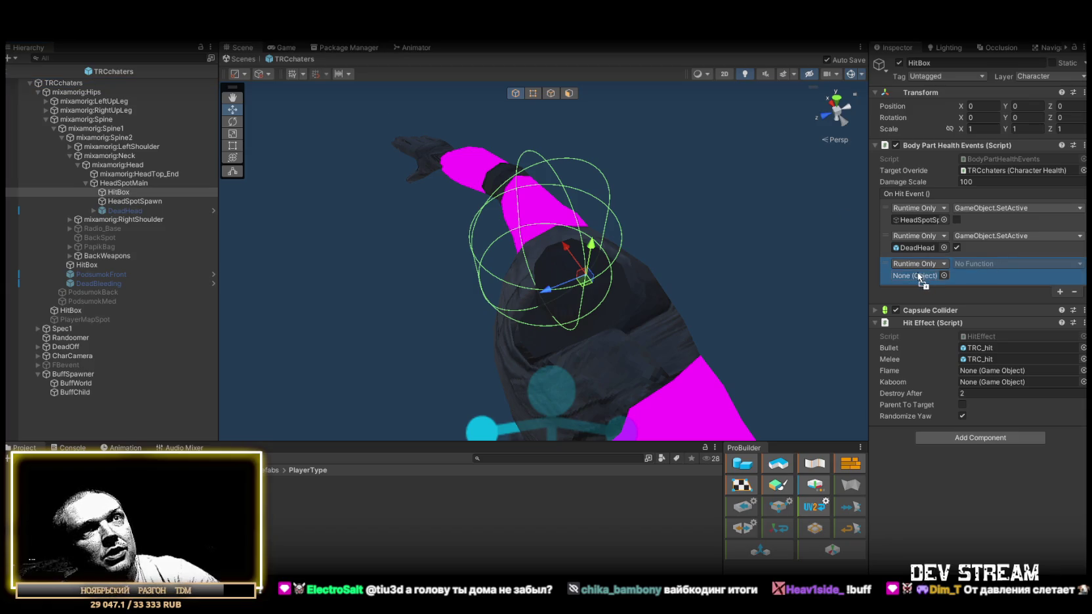
pyautogui.click(979, 264)
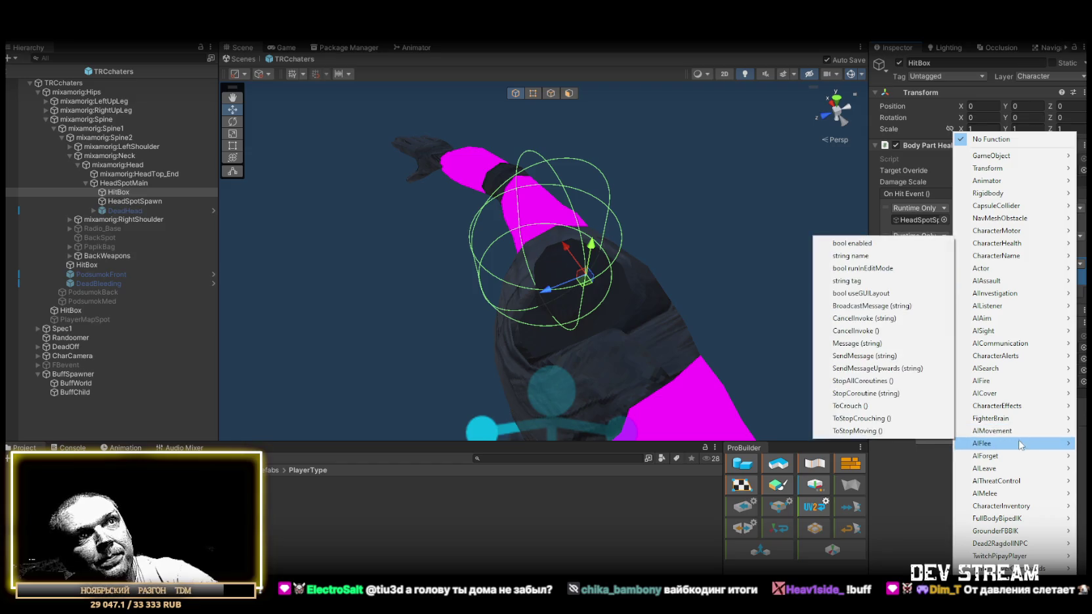
pyautogui.moveTo(1007, 247)
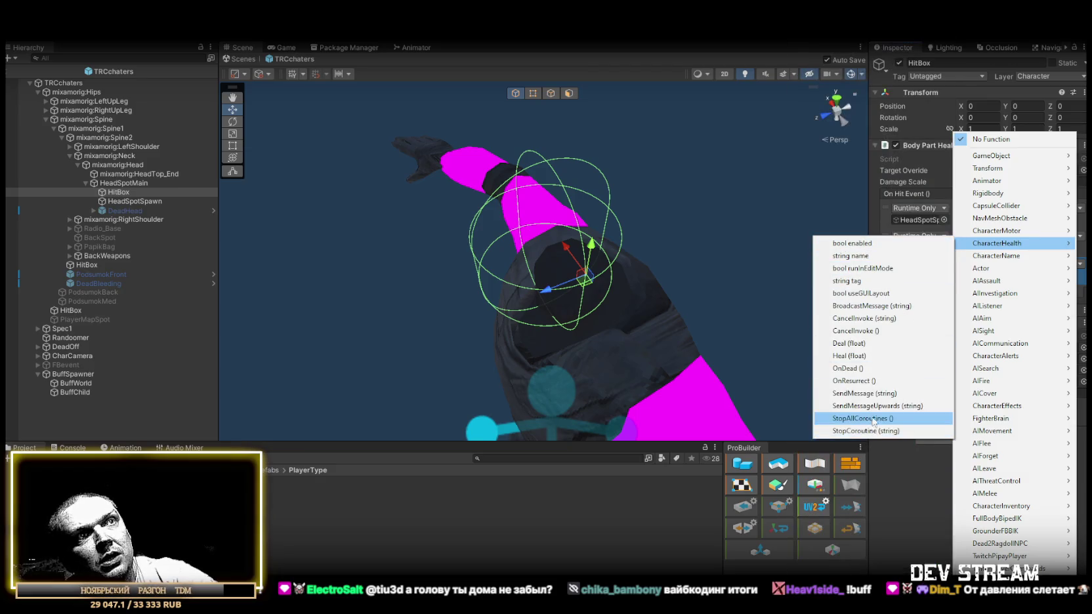
pyautogui.click(870, 345)
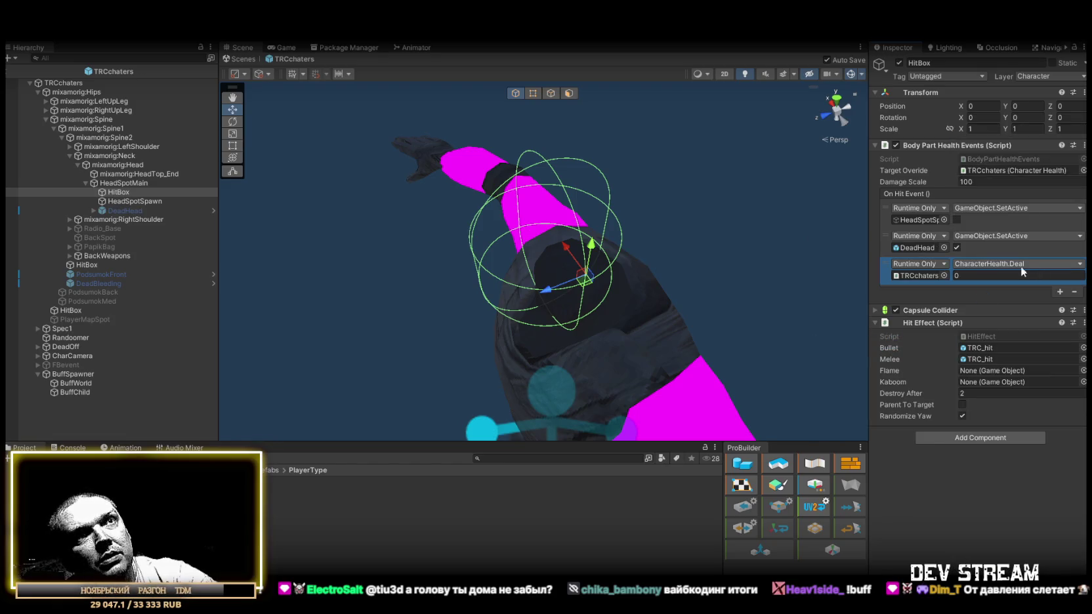
pyautogui.click(971, 276)
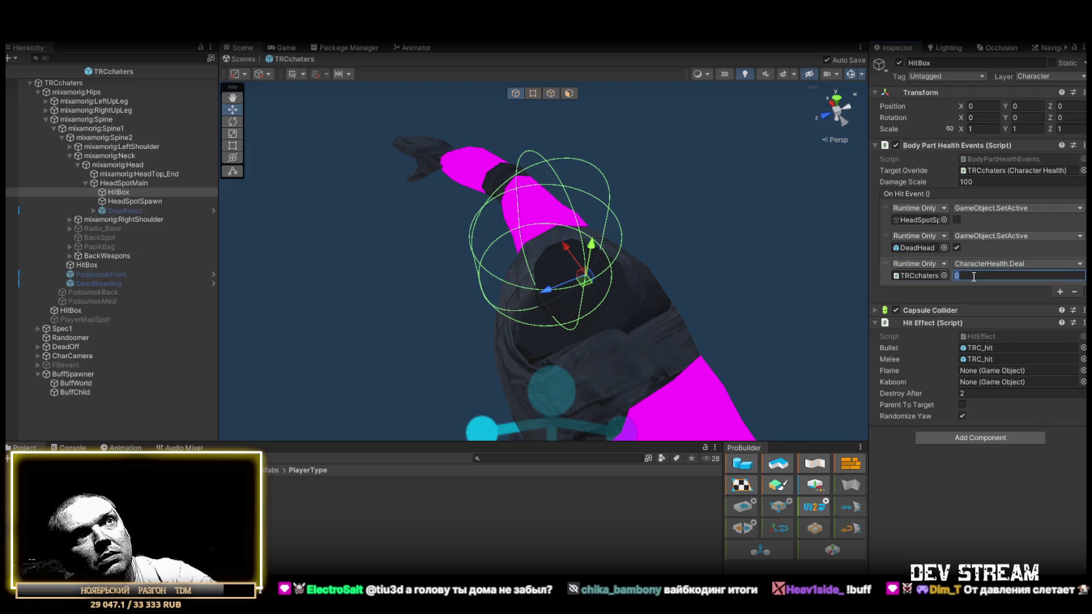
pyautogui.write('-100')
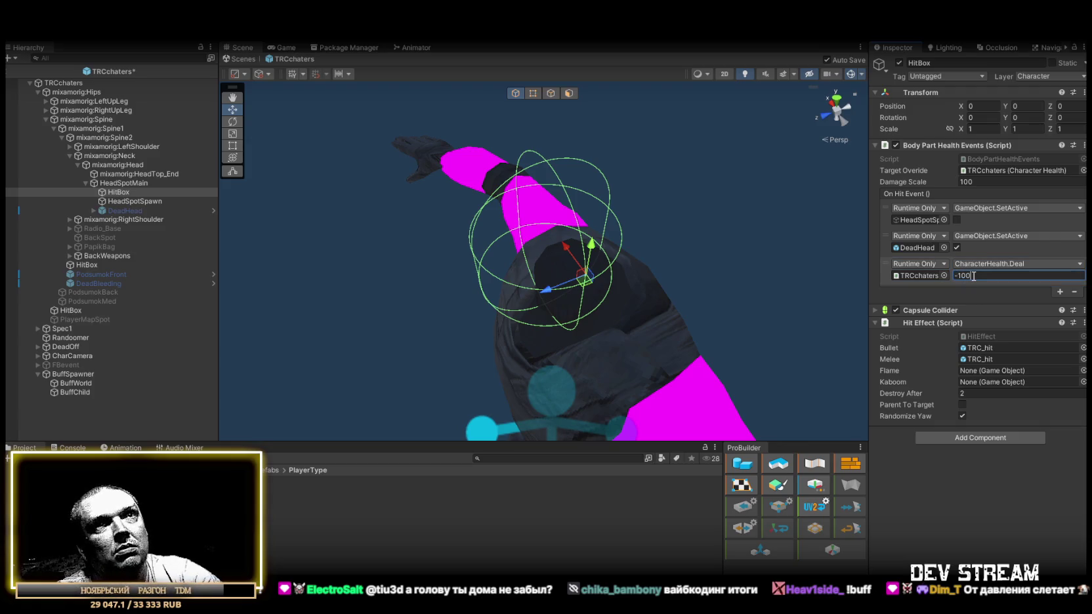
pyautogui.moveTo(627, 218)
pyautogui.mouseDown()
pyautogui.moveTo(744, 234)
pyautogui.moveTo(717, 233)
pyautogui.mouseUp()
pyautogui.hotkey('ctrl', 's')
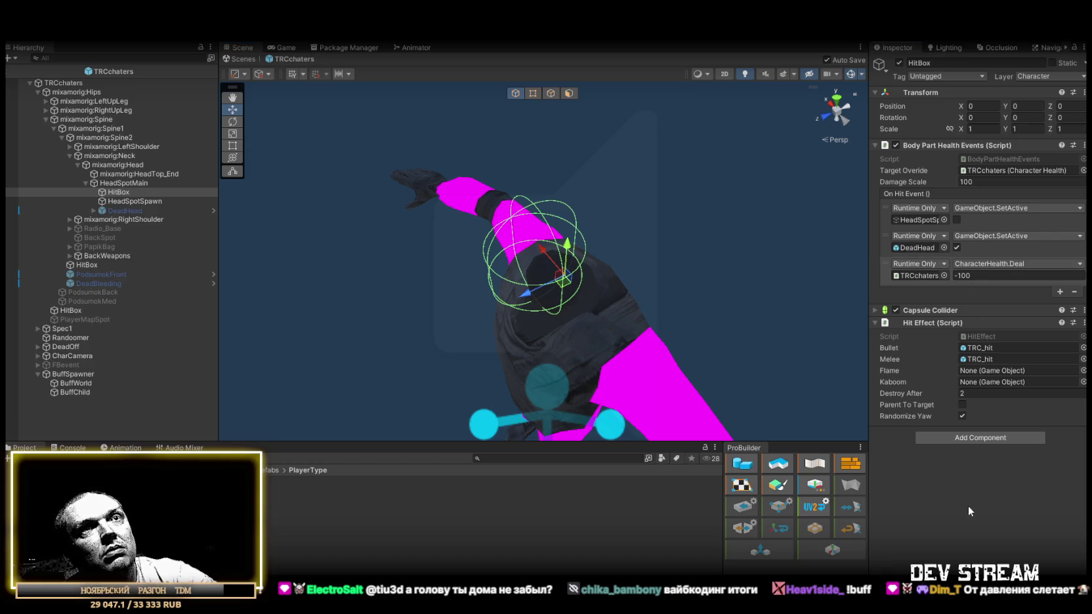
# Change the Deal damage value from -100 to -150.
pyautogui.moveTo(636, 316)
pyautogui.mouseDown()
pyautogui.moveTo(648, 295)
pyautogui.moveTo(685, 294)
pyautogui.mouseUp()
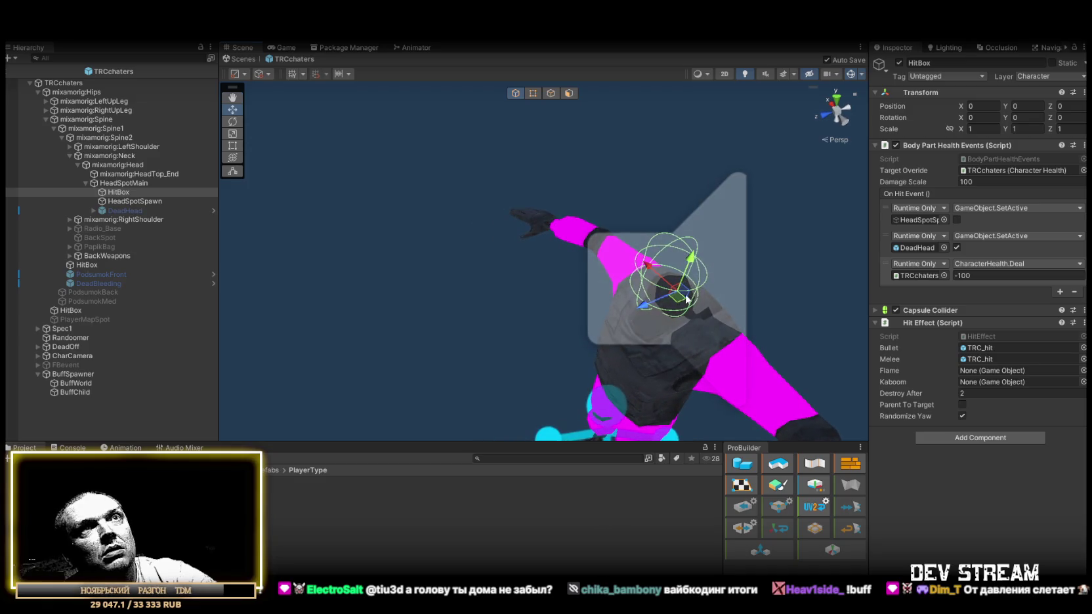
pyautogui.moveTo(618, 239)
pyautogui.mouseDown()
pyautogui.moveTo(611, 203)
pyautogui.moveTo(584, 249)
pyautogui.mouseUp()
pyautogui.click(984, 277)
pyautogui.click(986, 275)
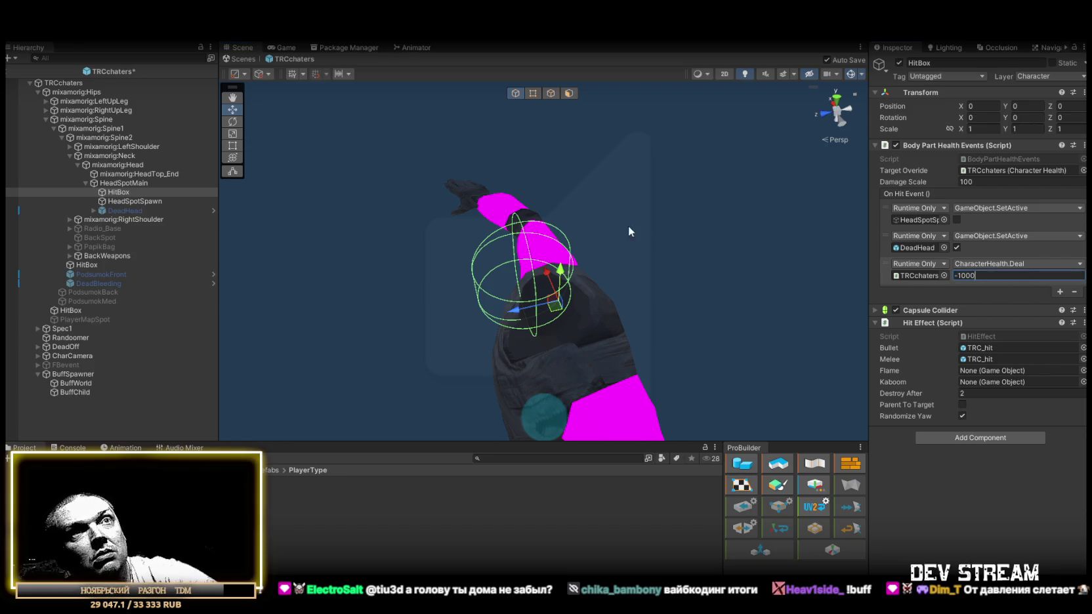
pyautogui.moveTo(632, 226); pyautogui.dragTo(713, 244)
pyautogui.click(961, 277)
pyautogui.write('0')
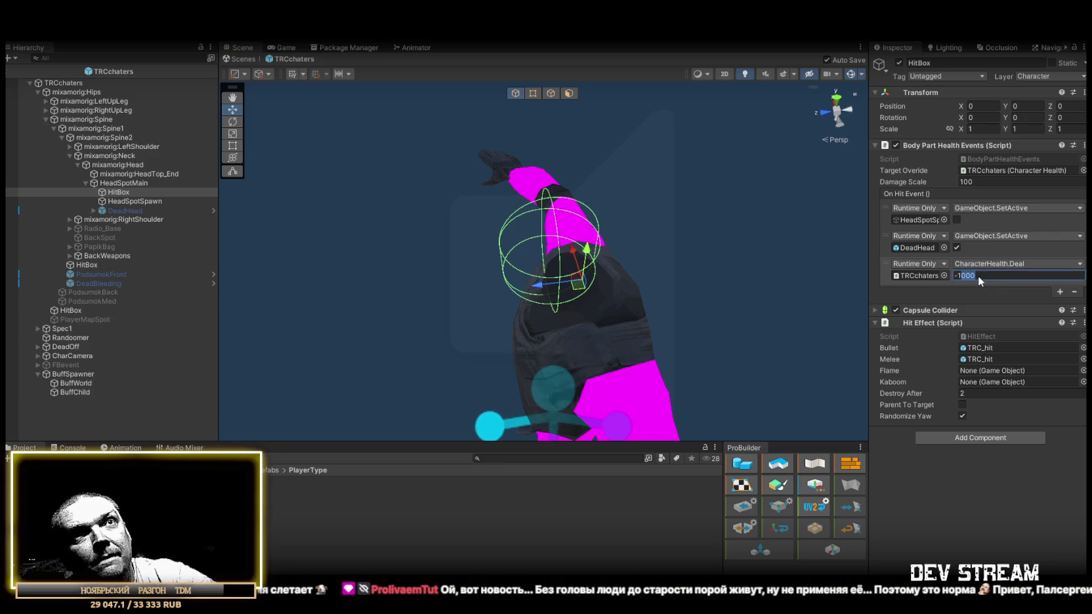
pyautogui.write('-150')
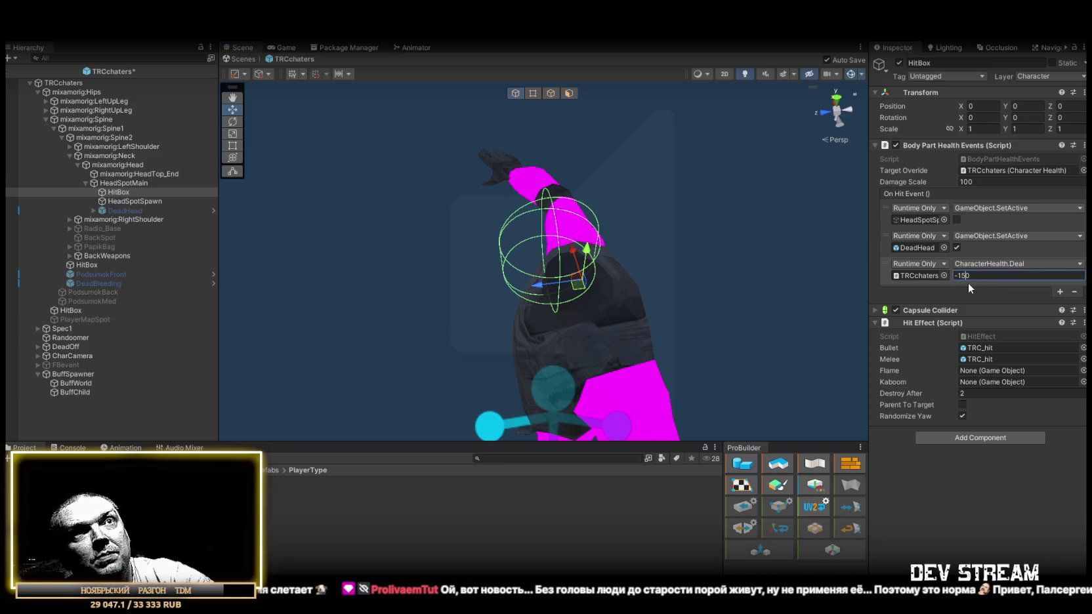
pyautogui.moveTo(649, 287)
pyautogui.mouseDown()
pyautogui.moveTo(706, 254)
pyautogui.moveTo(725, 270)
pyautogui.mouseUp()
pyautogui.scroll(3, 721, 269)
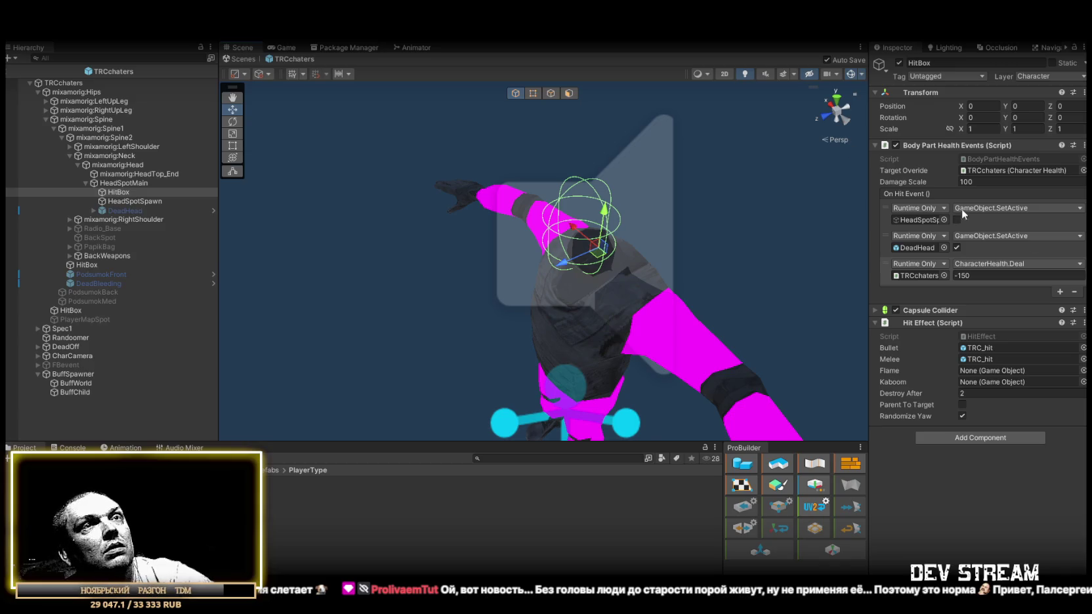
# Add another On Hit Event entry targeting TRCchaters, leaving its function unset.
pyautogui.click(1061, 291)
pyautogui.click(919, 275)
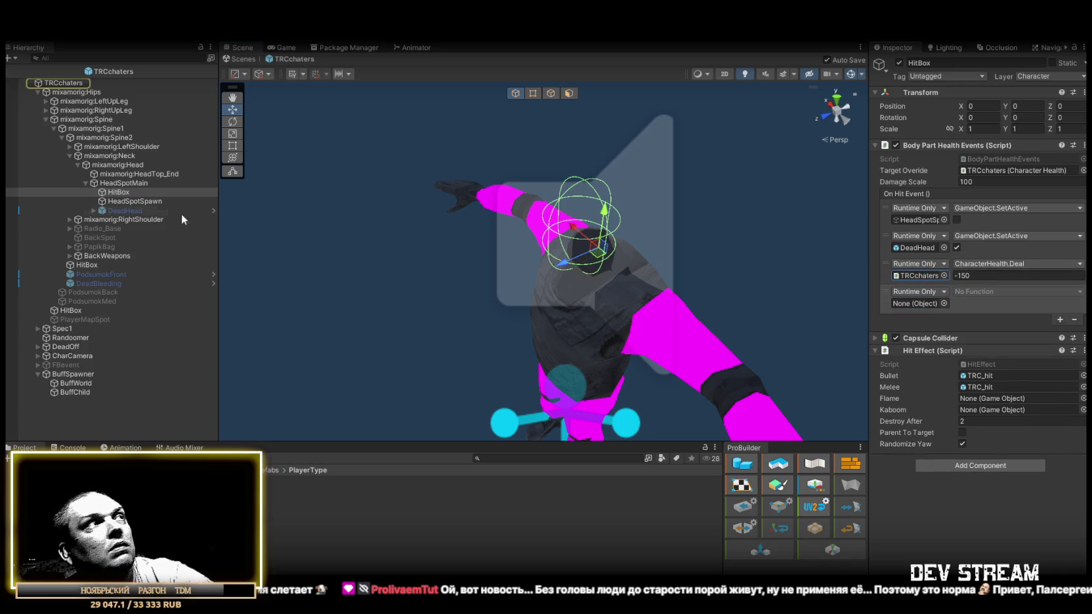
pyautogui.moveTo(919, 276); pyautogui.dragTo(919, 303)
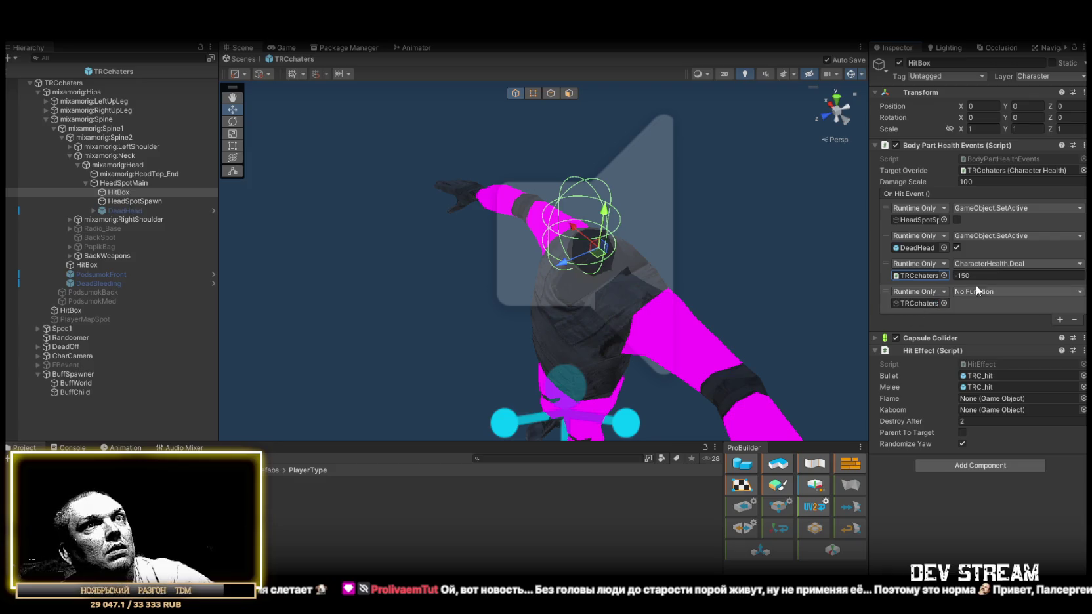
pyautogui.click(971, 292)
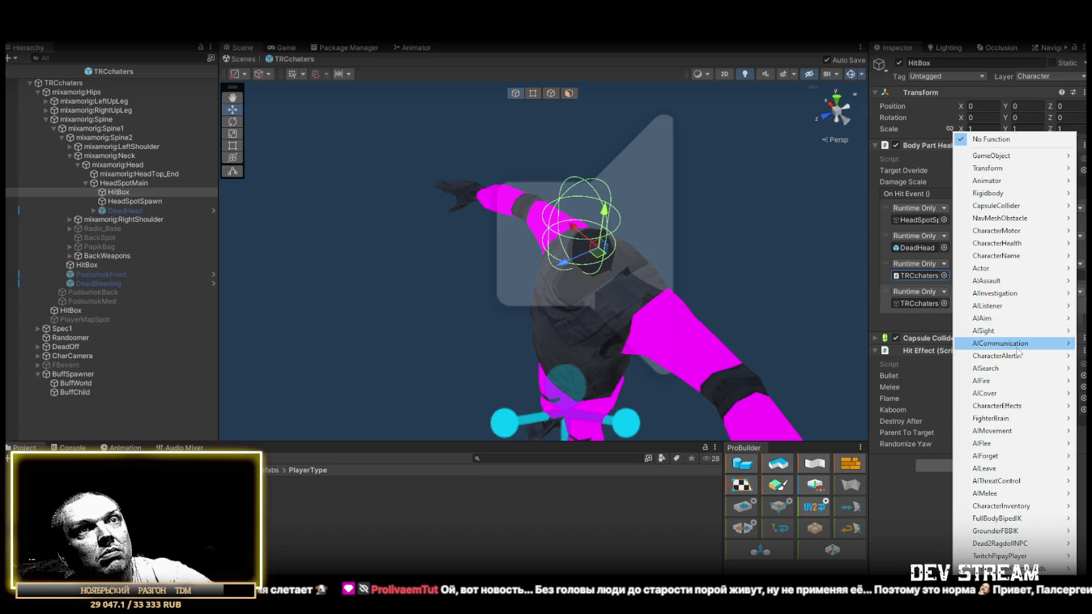
pyautogui.moveTo(1028, 353)
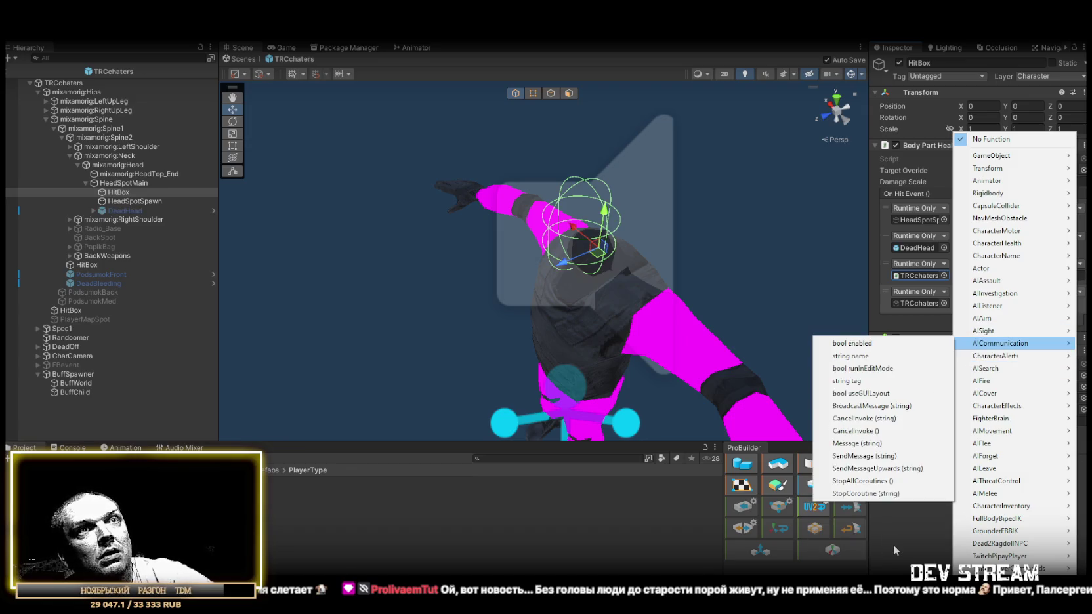
pyautogui.click(894, 548)
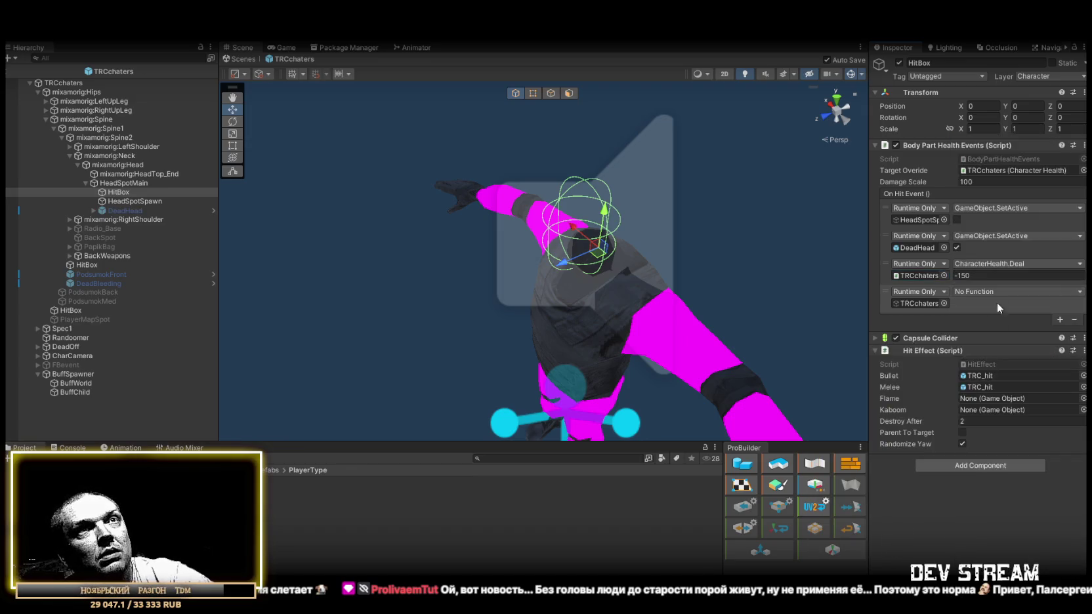
# Try editing the Deal damage, undo it back to -150, and select DeadHead.
pyautogui.click(959, 275)
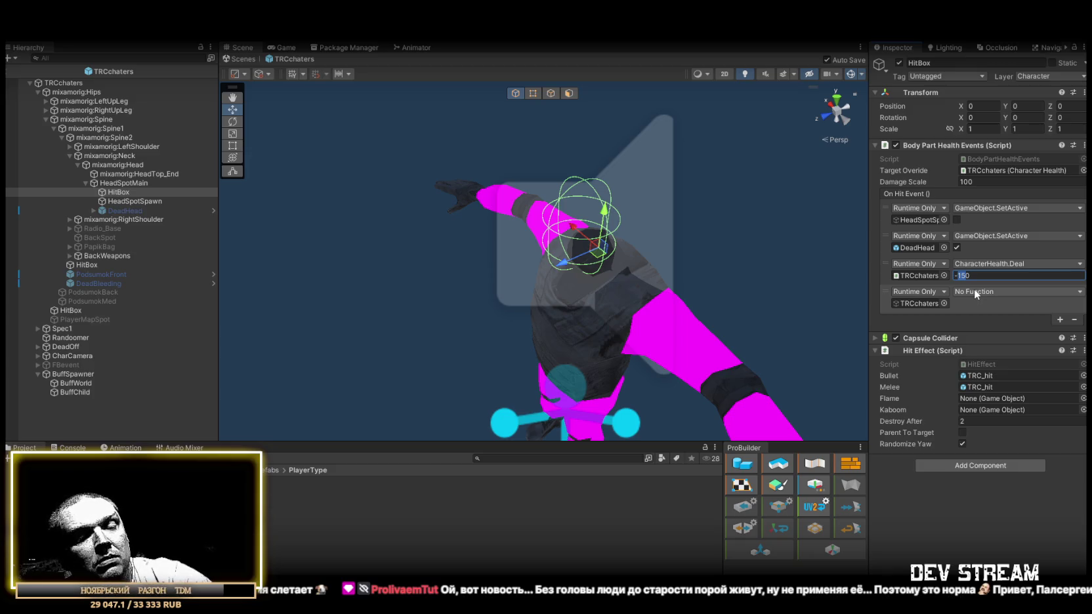
pyautogui.write('50')
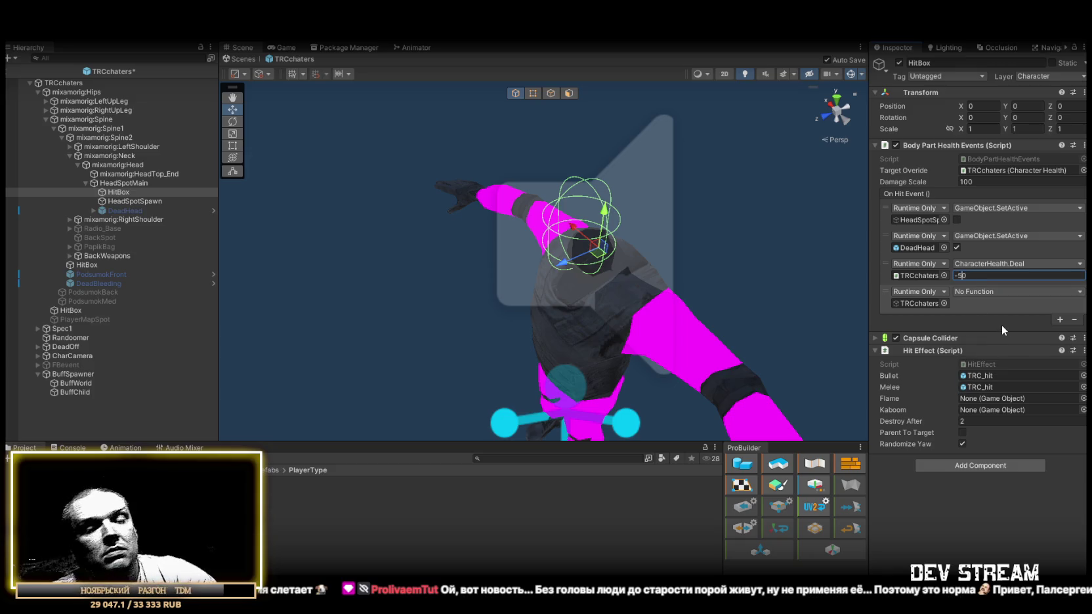
pyautogui.hotkey('ctrl', 'z')
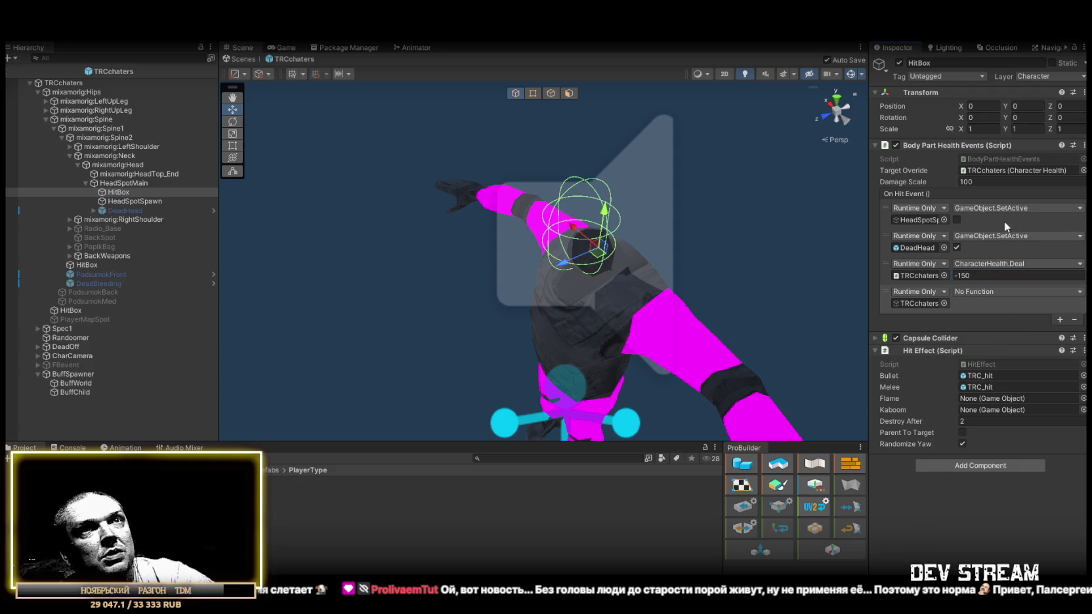
pyautogui.click(144, 210)
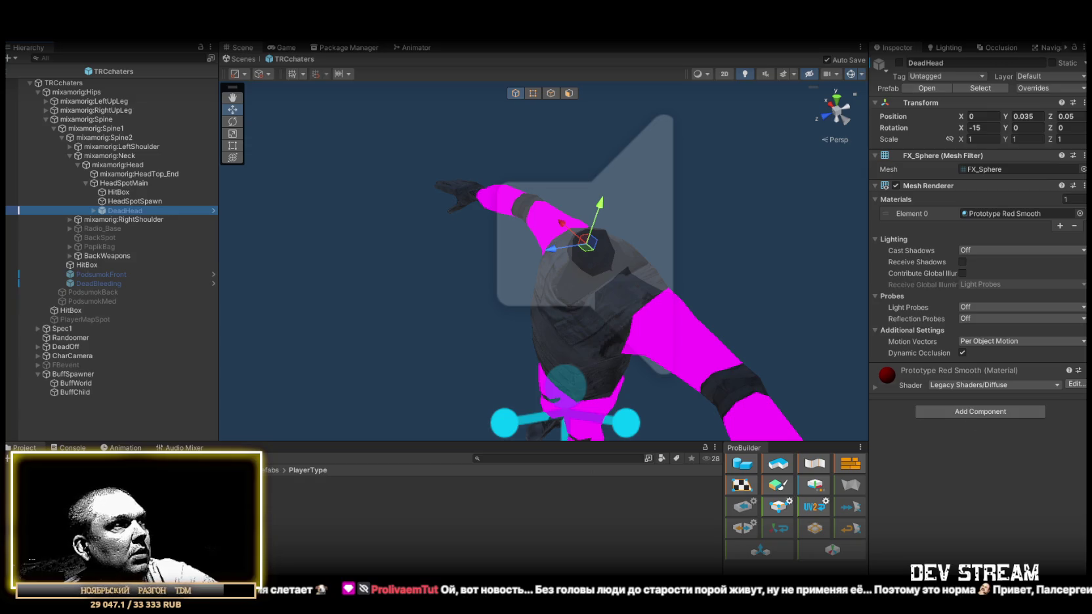
# Search 'buff' in Add Component and add Heal Buff TDM to DeadHead.
pyautogui.click(989, 411)
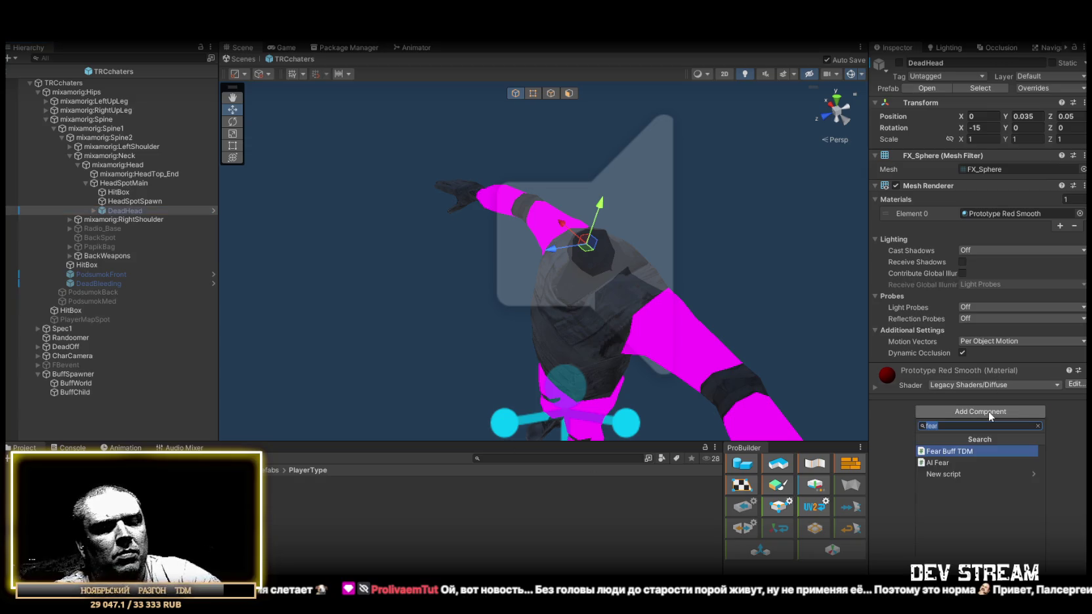
pyautogui.press('BackSpace')
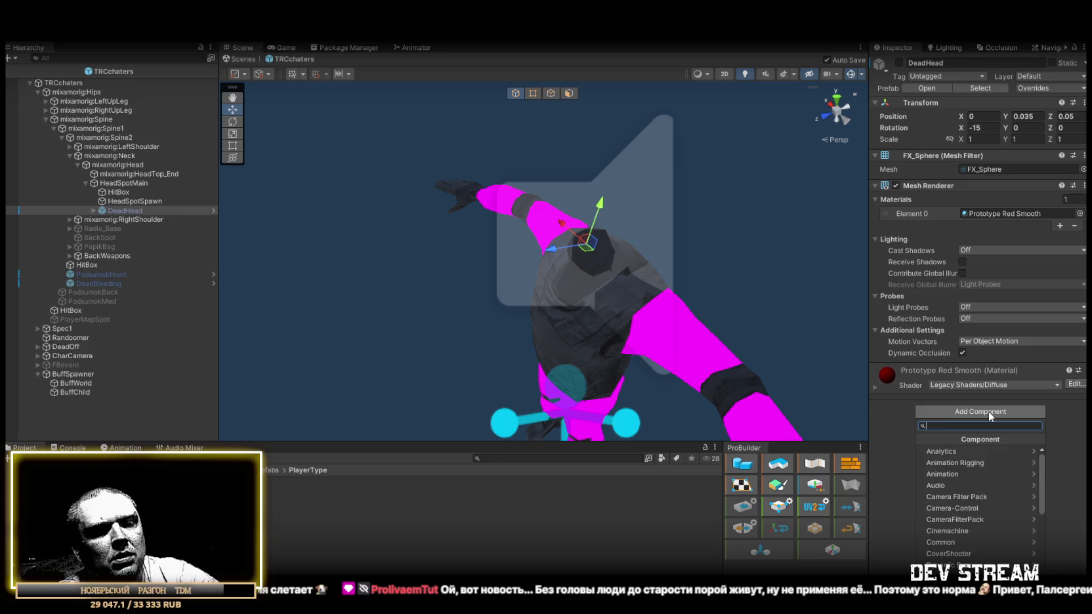
pyautogui.write('healbuff')
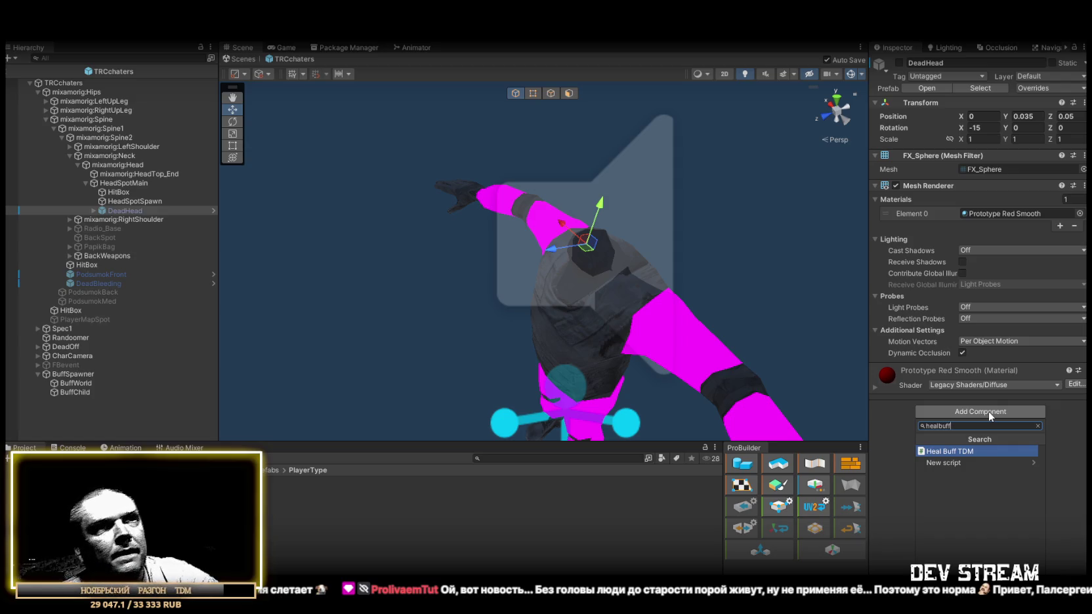
pyautogui.click(971, 451)
# Set Heal Per Second to -50 and keep Duration at 10.
pyautogui.click(966, 408)
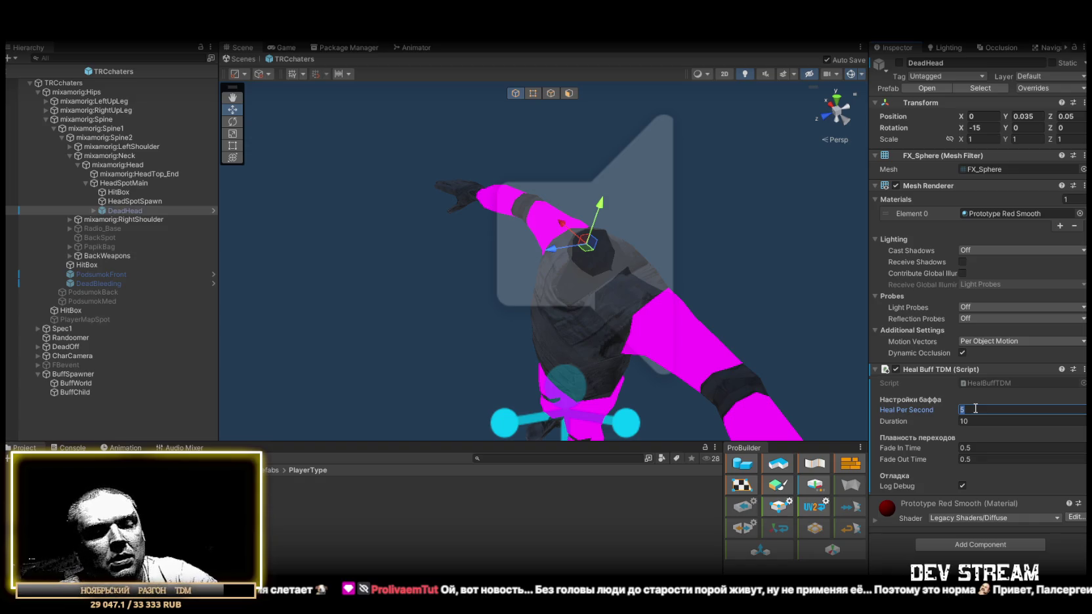
pyautogui.press('BackSpace')
pyautogui.write('-50')
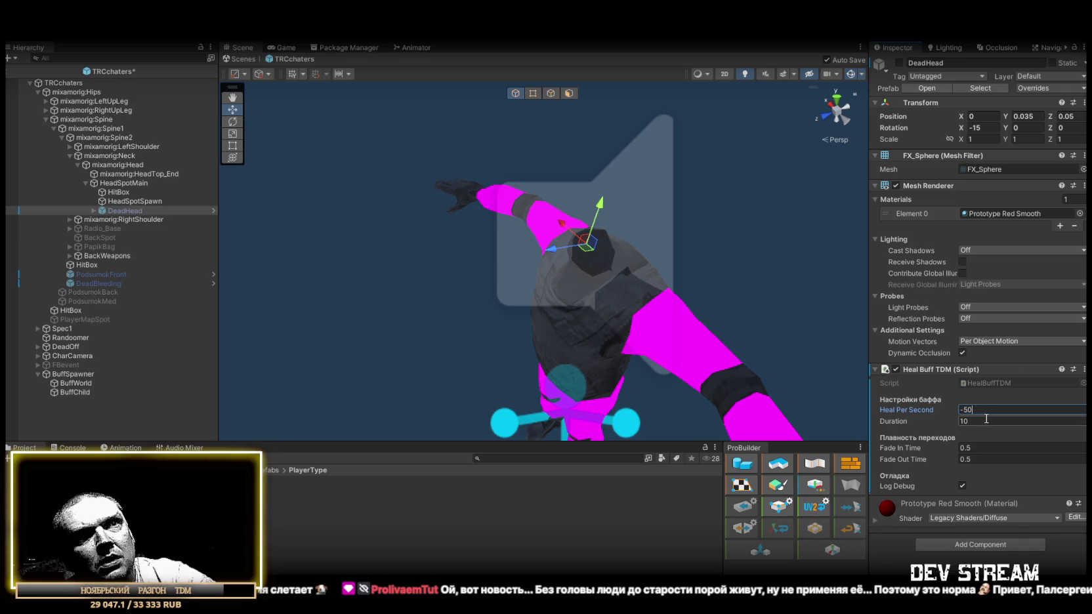
pyautogui.click(976, 420)
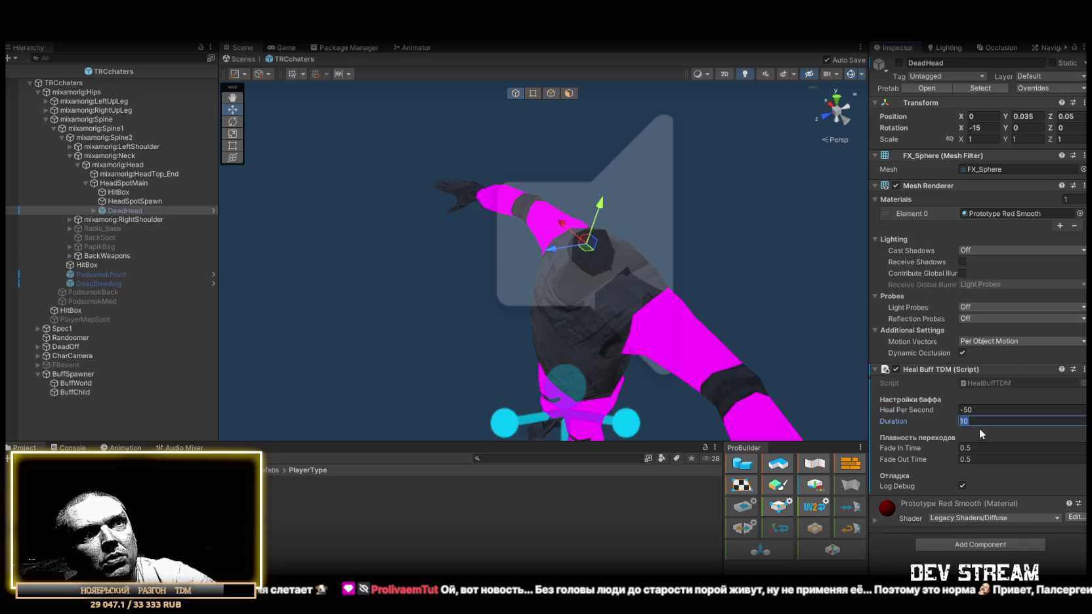
pyautogui.press('Return')
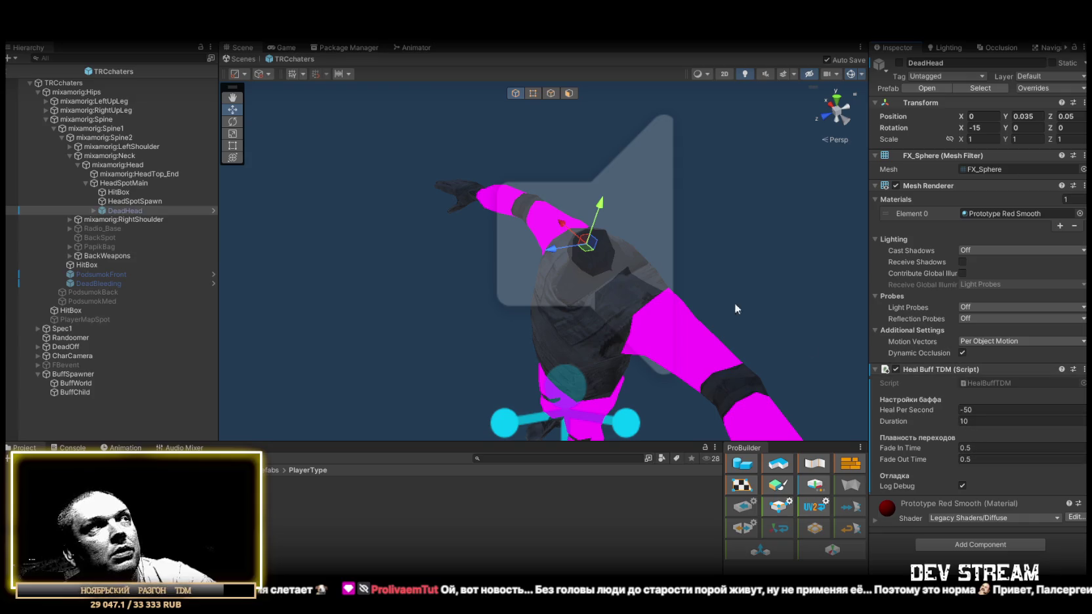
pyautogui.moveTo(736, 307)
pyautogui.mouseDown()
pyautogui.moveTo(411, 214)
pyautogui.moveTo(423, 200)
pyautogui.moveTo(492, 252)
pyautogui.moveTo(466, 251)
pyautogui.mouseUp()
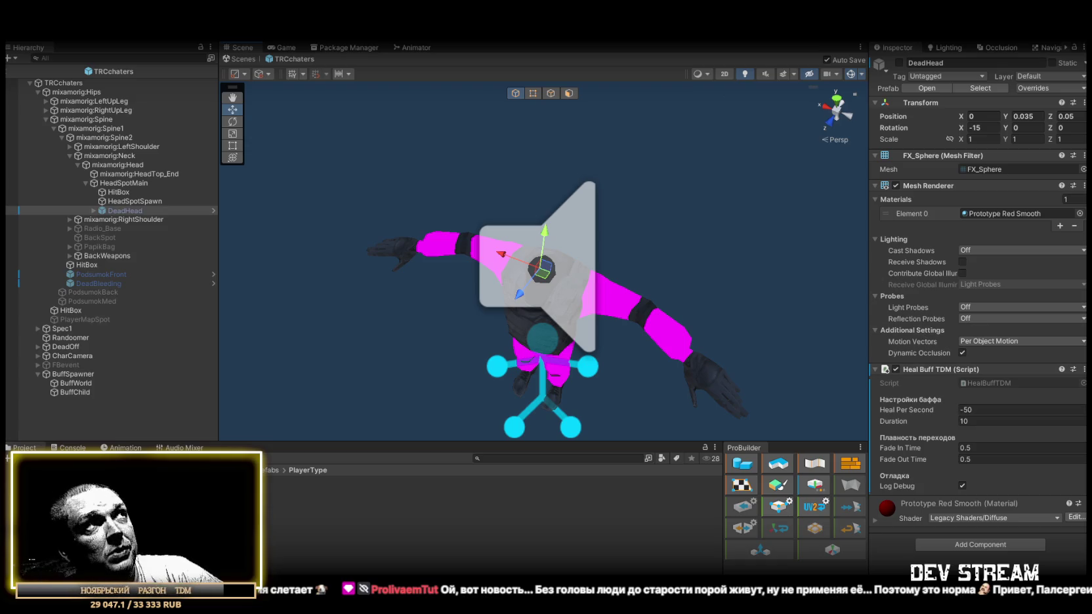
pyautogui.click(240, 60)
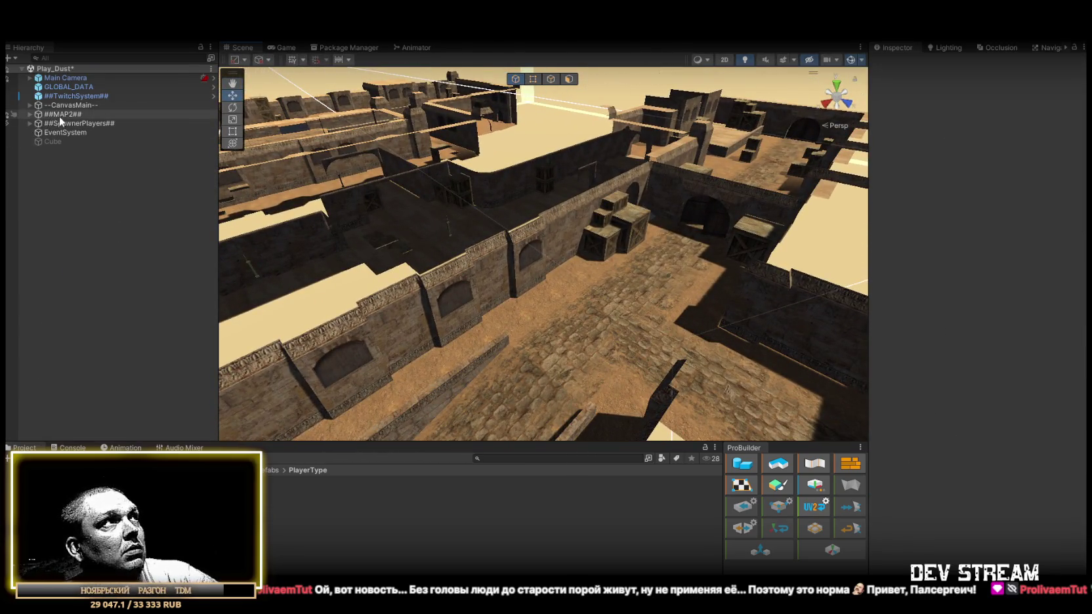
pyautogui.click(276, 481)
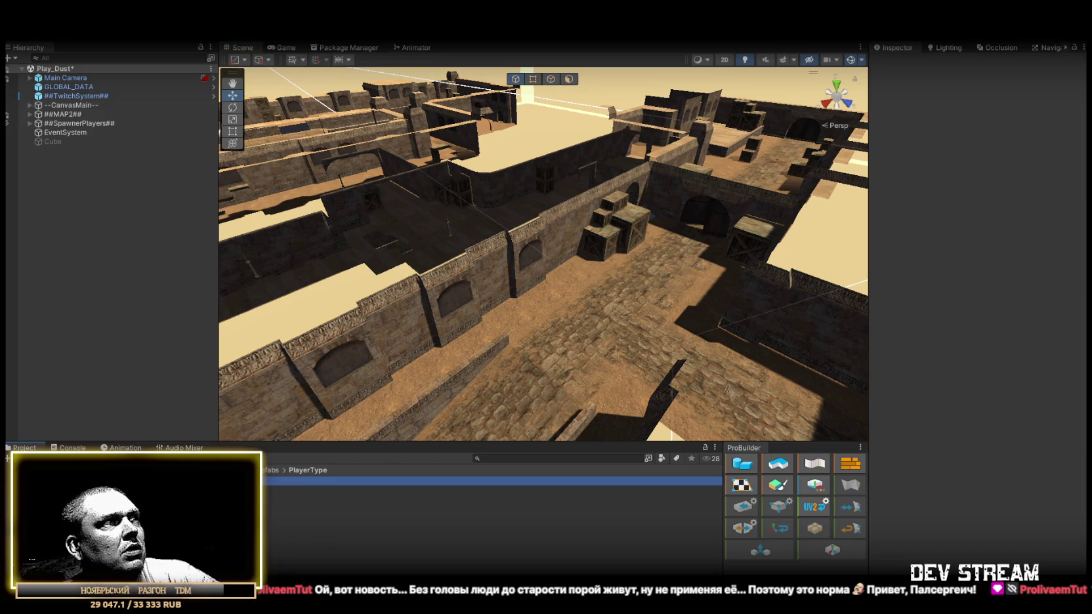
pyautogui.doubleClick(275, 481)
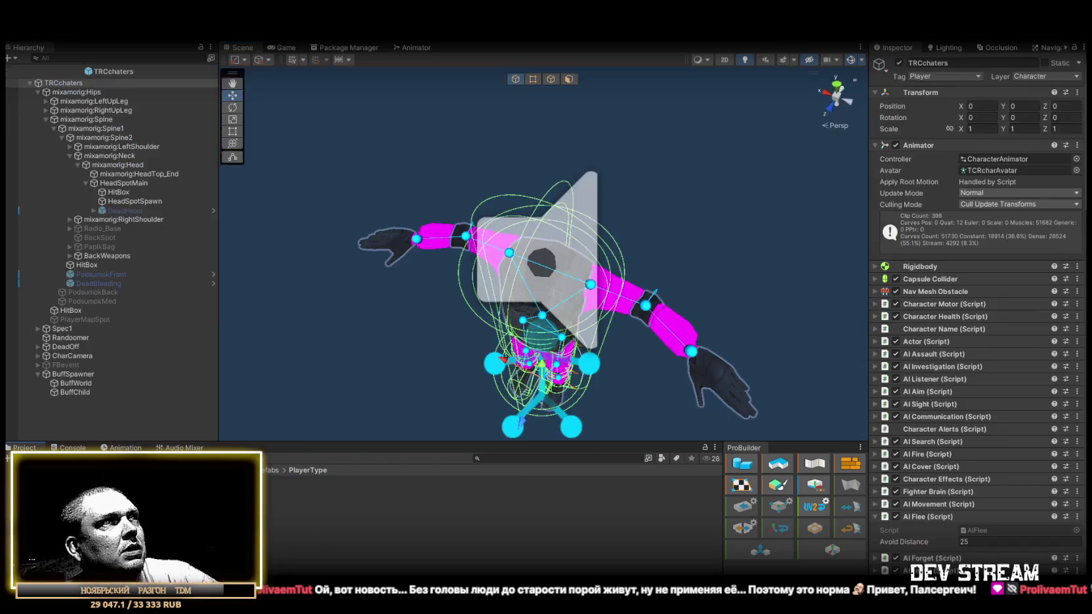
# Review HitBox's hit events and DeadHead's Heal Buff settings.
pyautogui.click(119, 192)
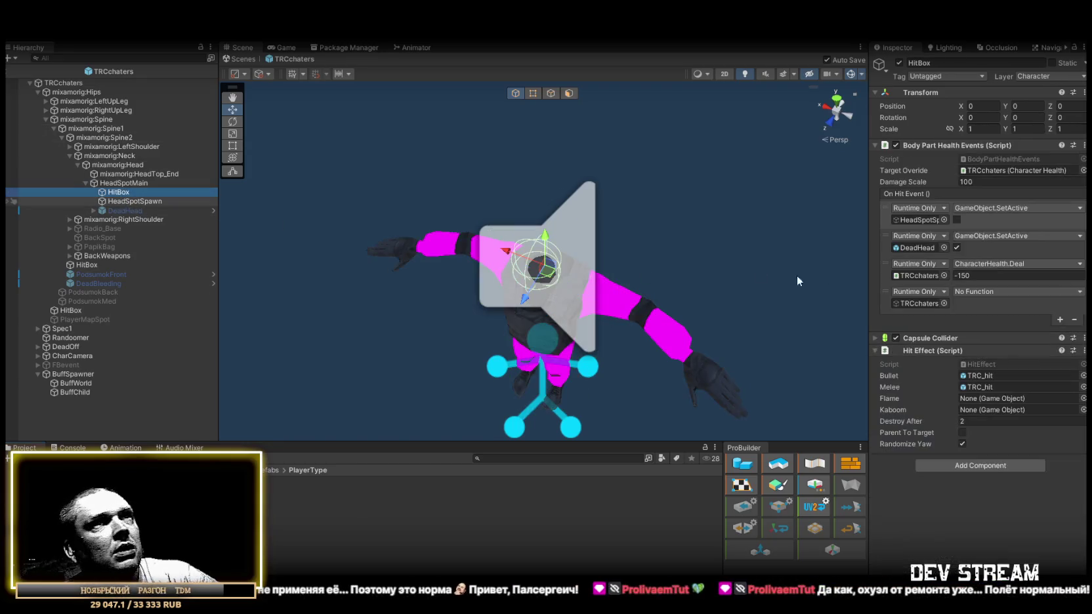
pyautogui.click(109, 210)
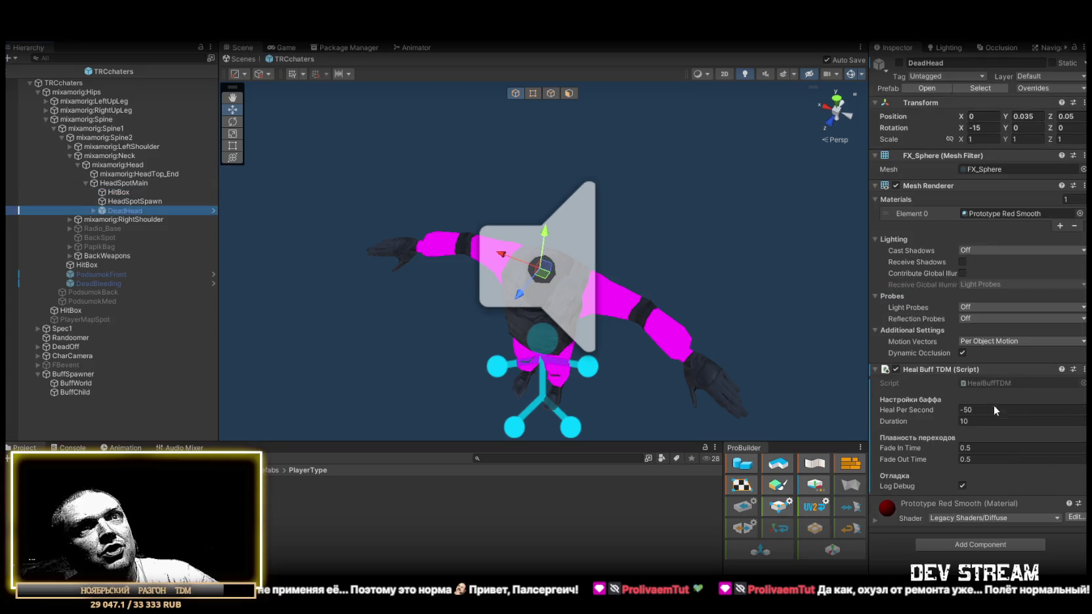
pyautogui.click(118, 192)
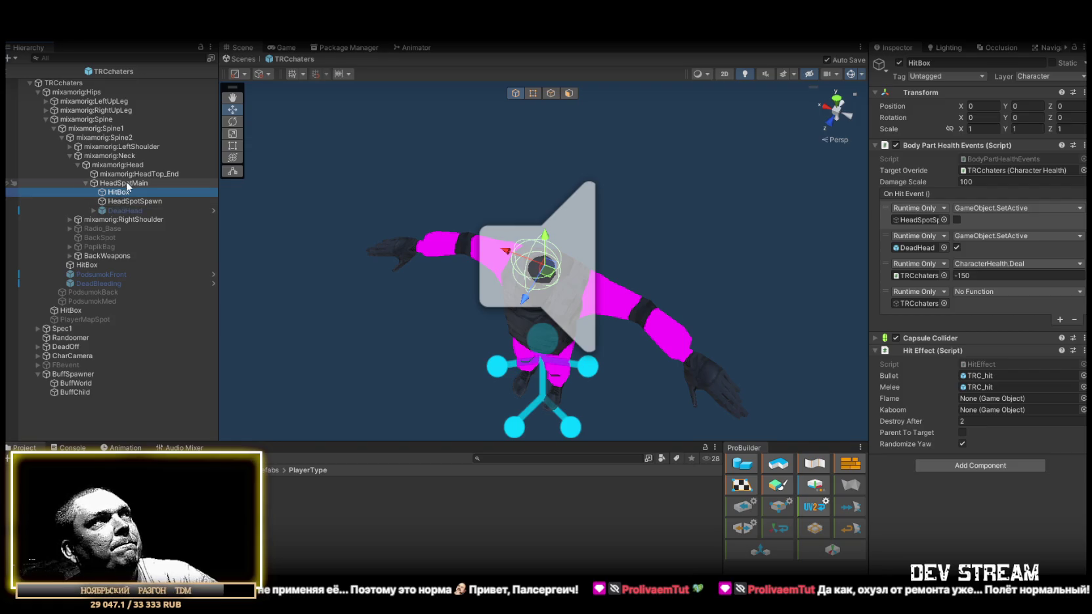
# Delete the Deal and No Function hit entries, return to Dust, and enlarge the game view.
pyautogui.click(889, 276)
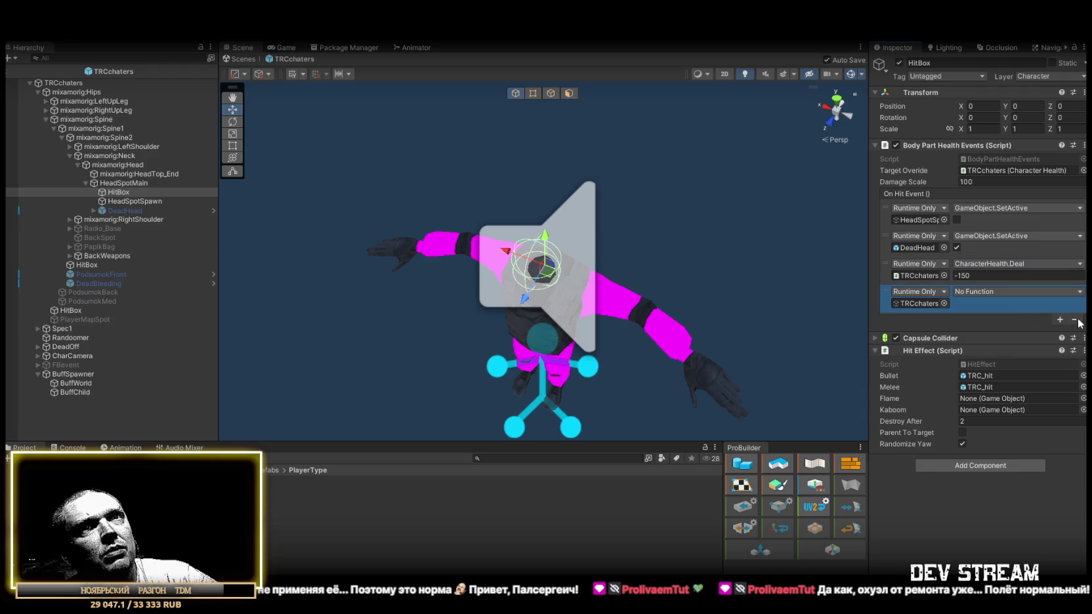
pyautogui.click(1076, 320)
pyautogui.click(1076, 293)
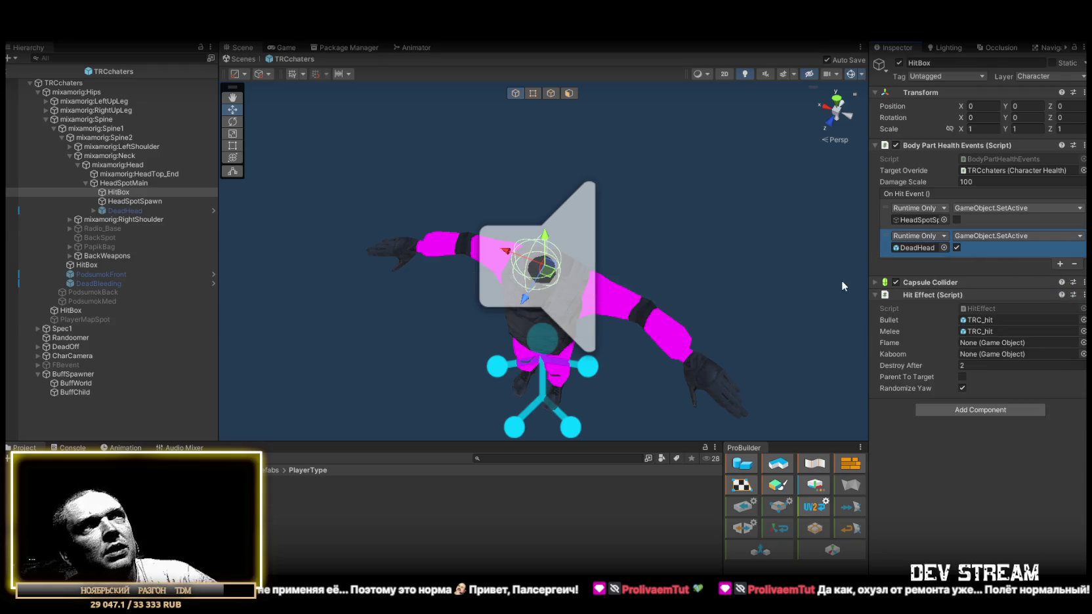
pyautogui.click(242, 59)
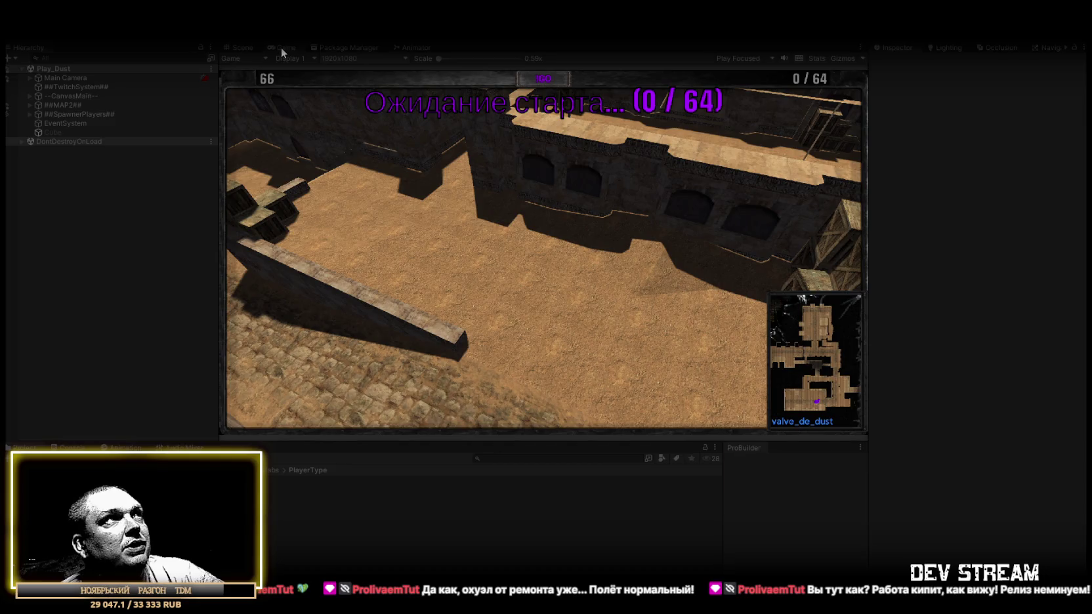
pyautogui.doubleClick(281, 47)
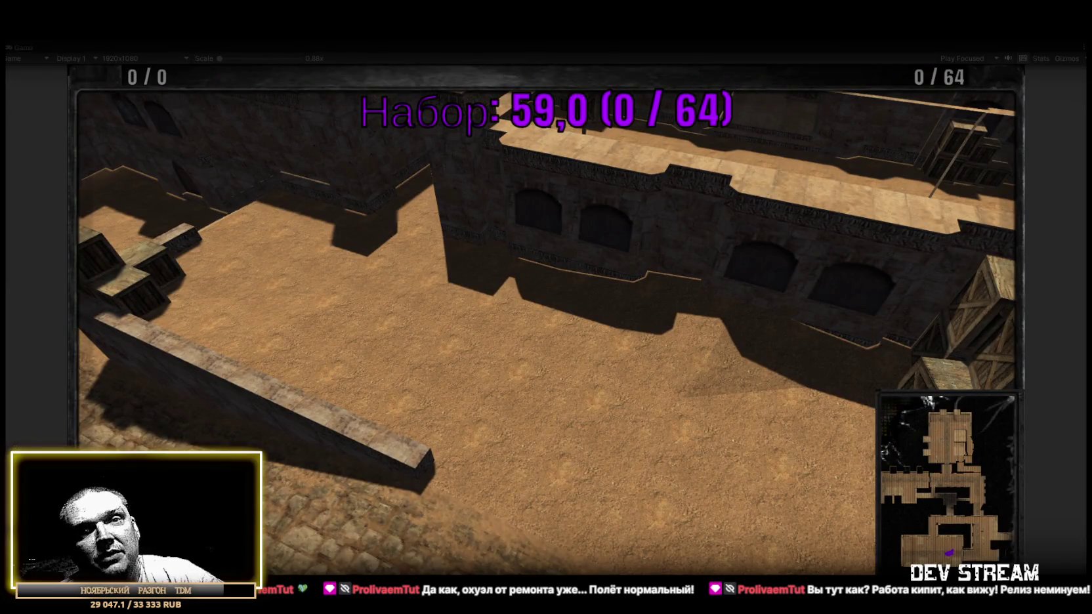